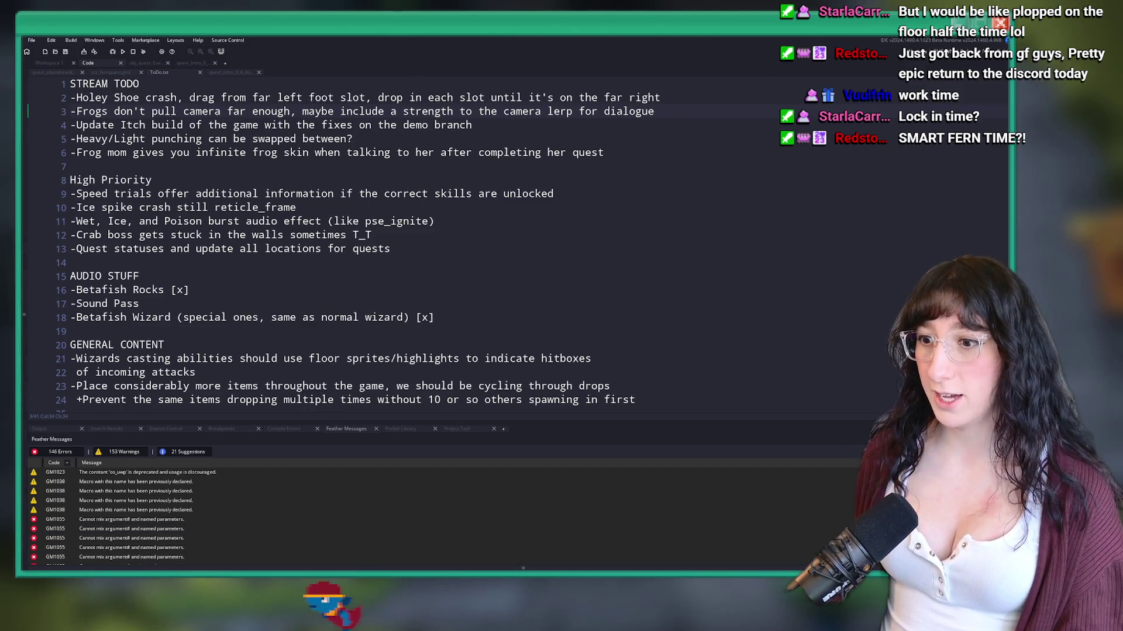
Step: Search the project for 'Holey Shoe', finding the item-creation script and ToDo line 2
key(super)
key(super)
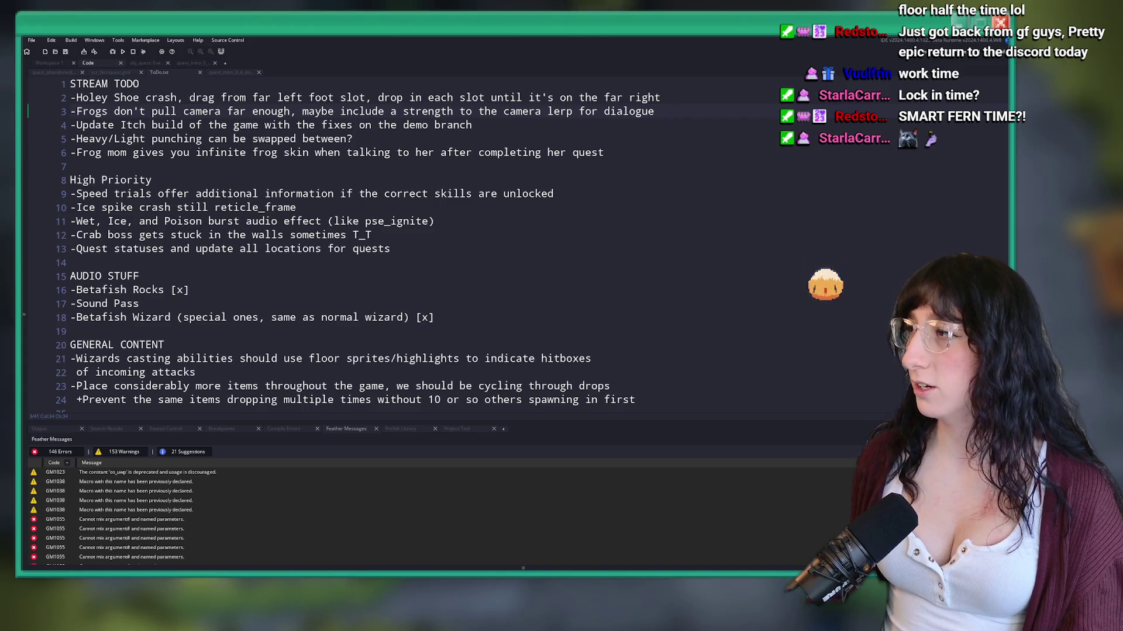
click(545, 224)
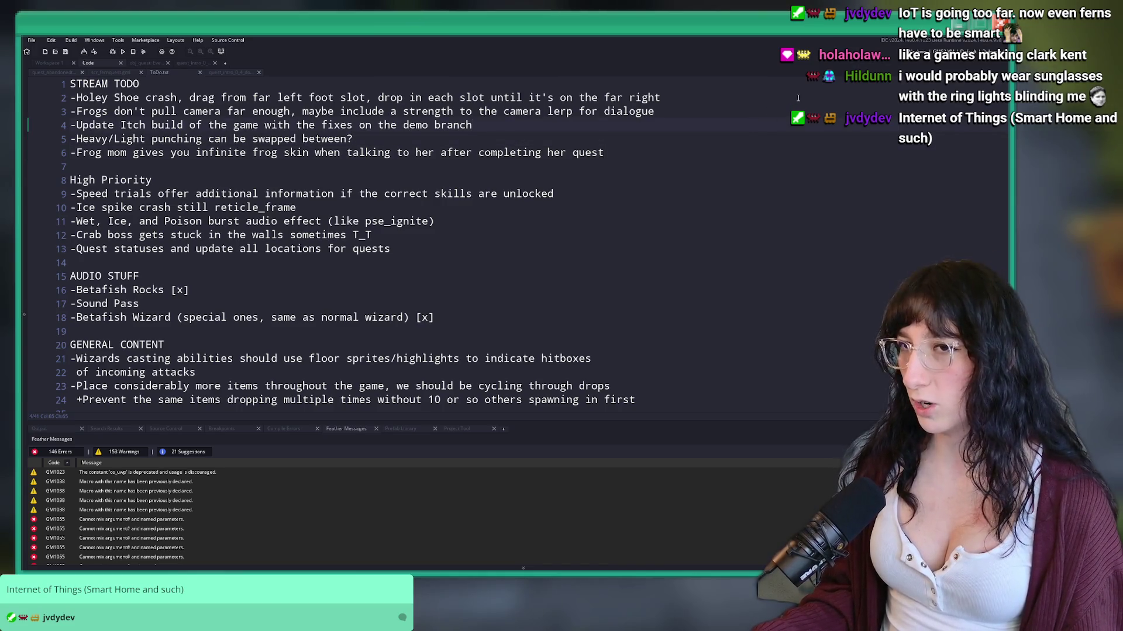
drag(140, 99, 76, 99)
key(ctrl+shift+f)
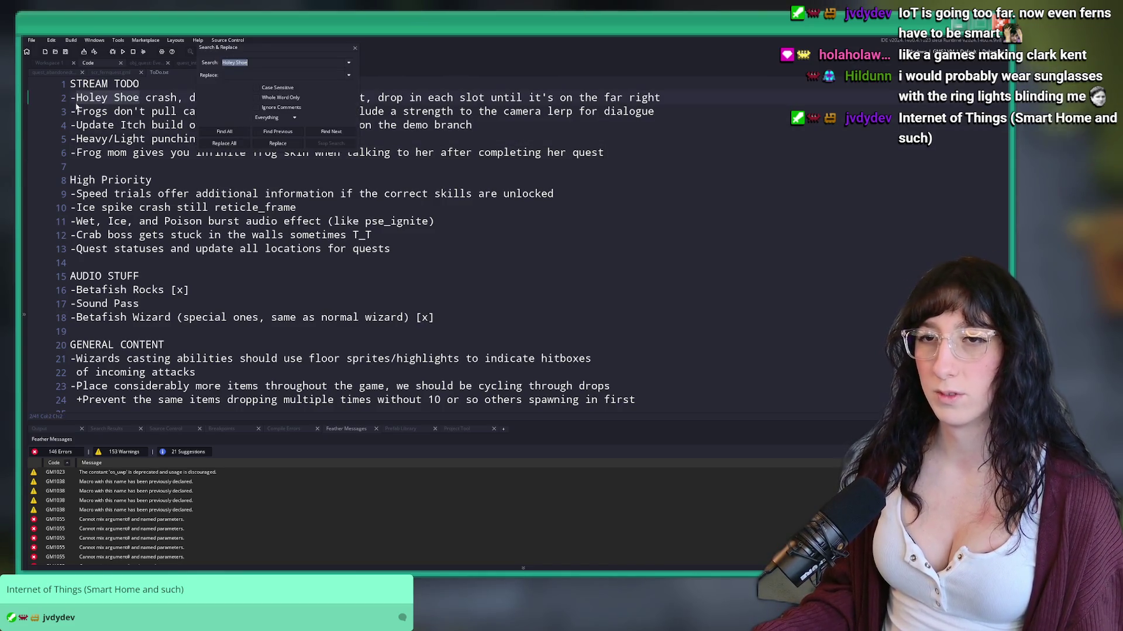
key(Return)
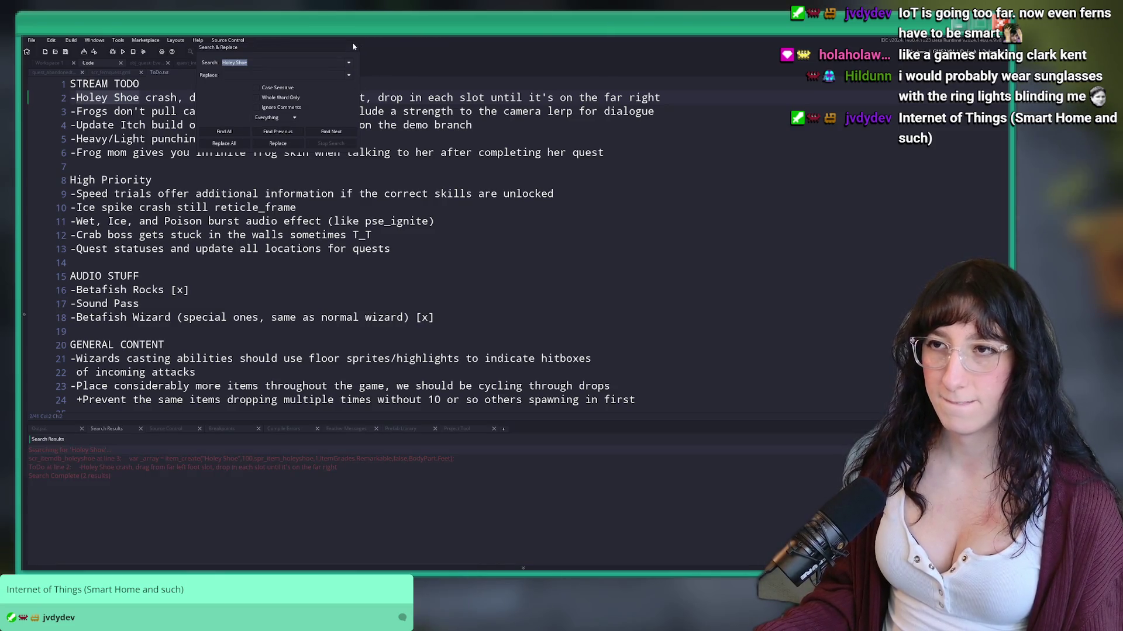
click(355, 49)
Step: Review the pending ToDo.txt and Bring Me Hope.yyp changes in GitHub Desktop
click(710, 88)
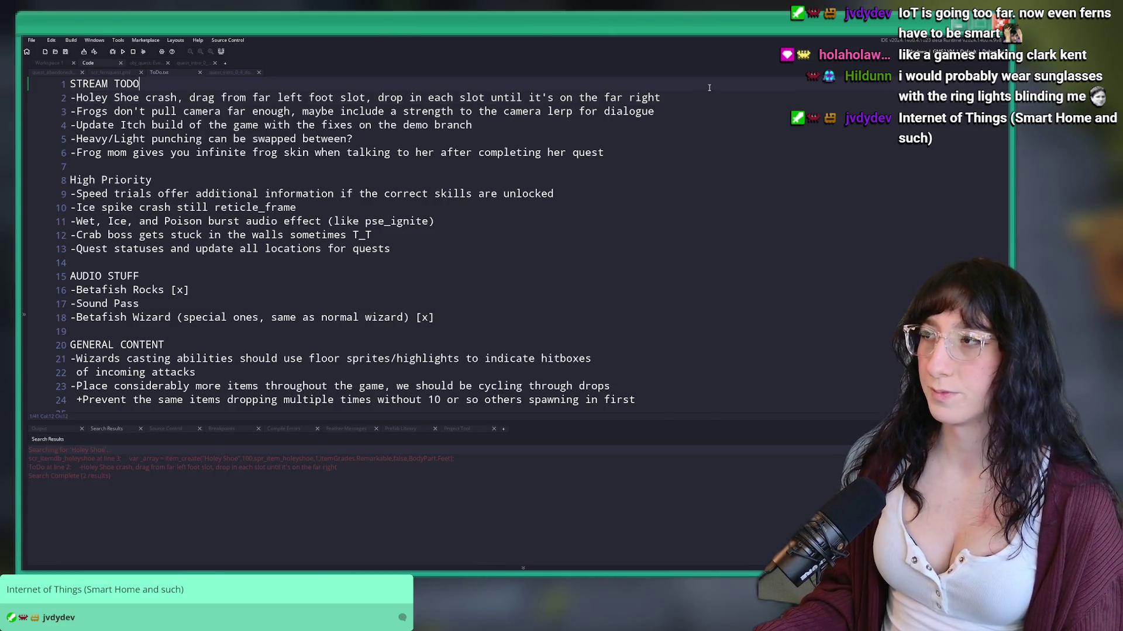
key(alt+Tab)
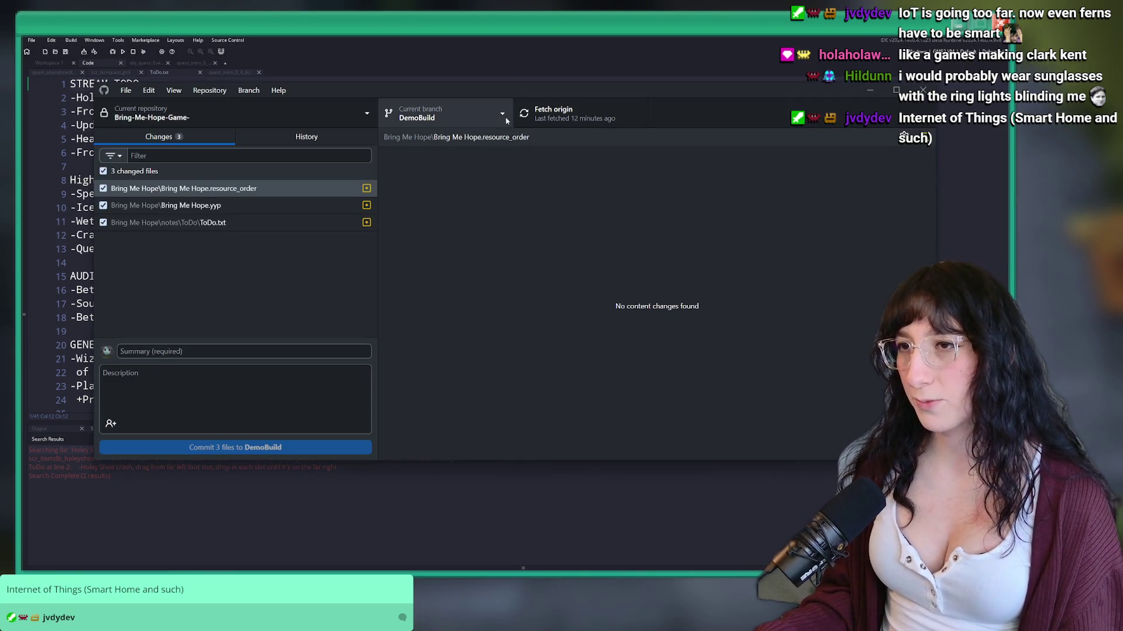
click(251, 222)
click(260, 206)
click(260, 222)
key(alt+Tab)
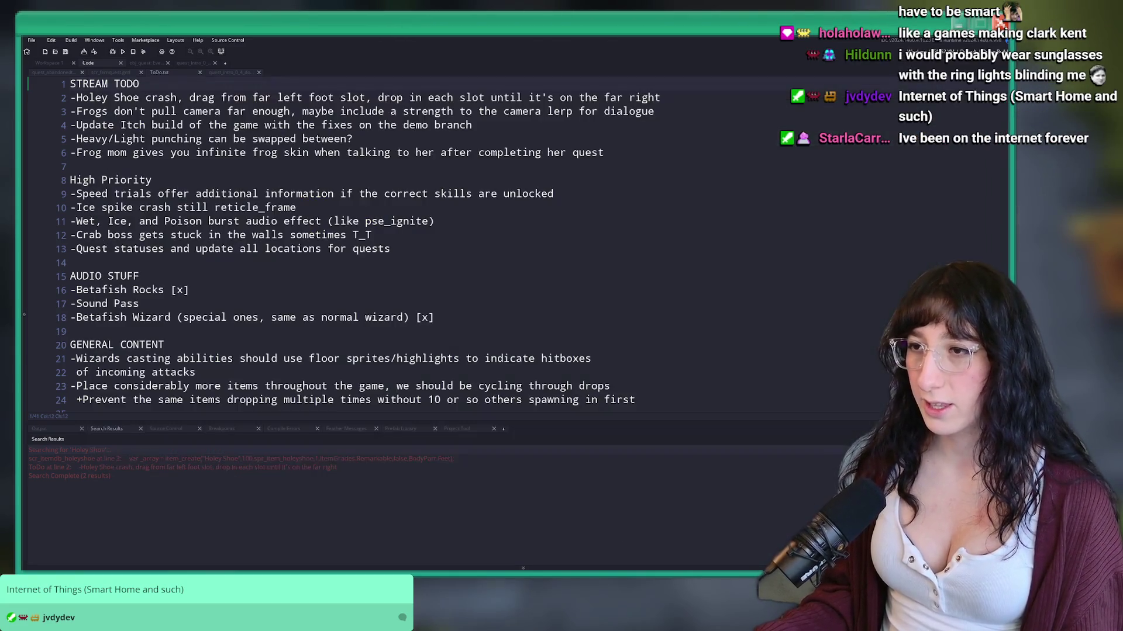
click(379, 98)
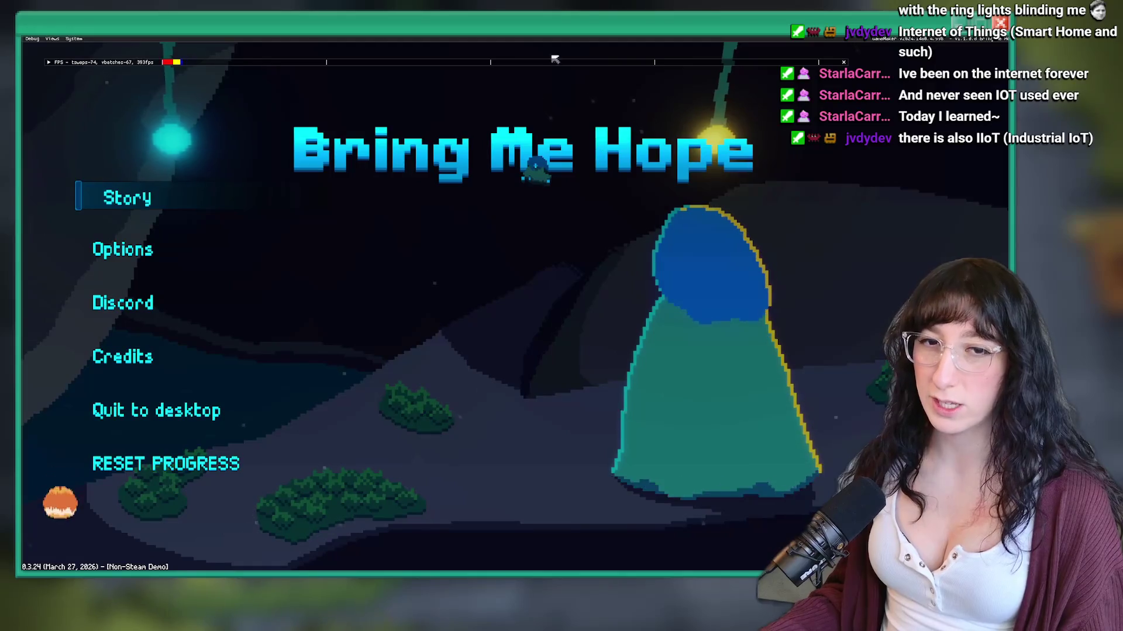
Step: Start the story and warp to the forest area with the recalled room_goto console command
click(142, 193)
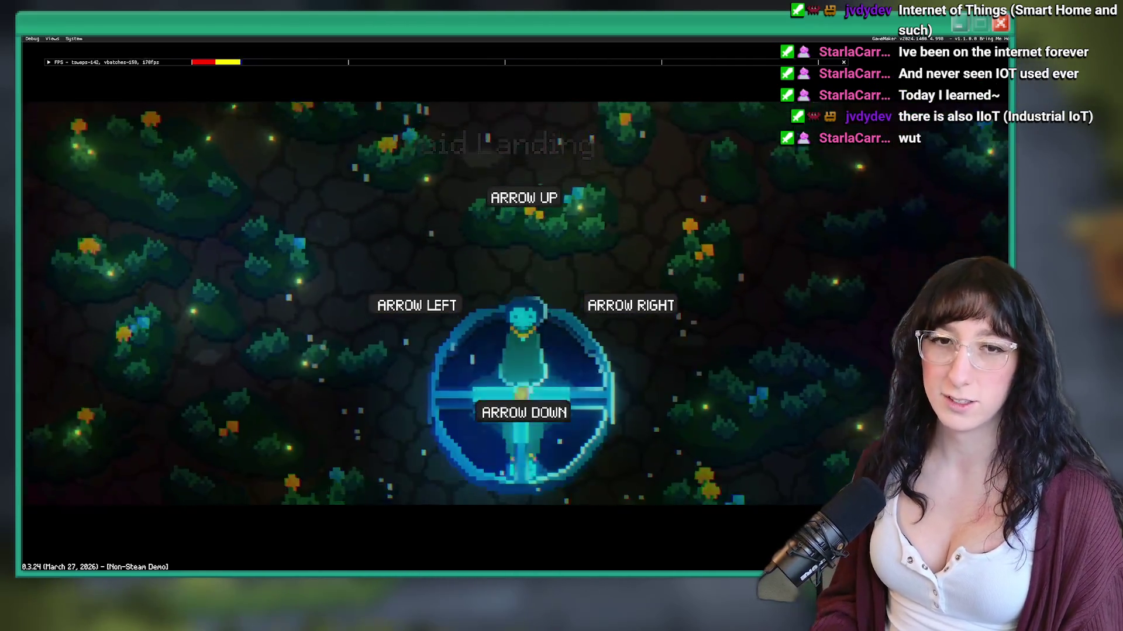
key(grave)
key(Up)
key(Return)
key(Return)
key(Return)
key(grave)
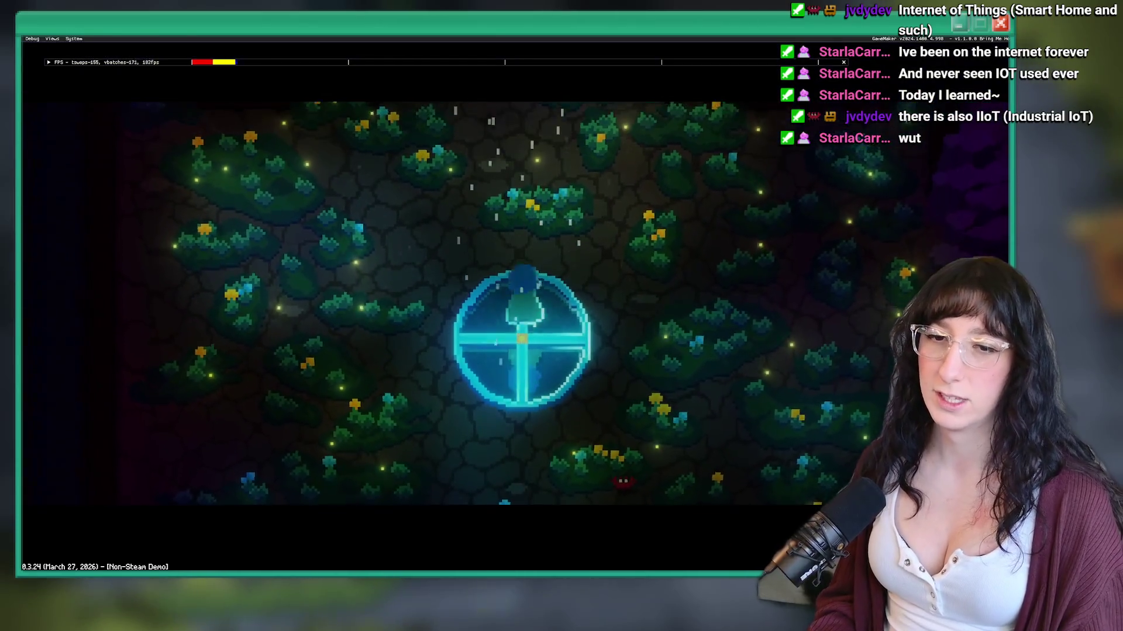
key(Up)
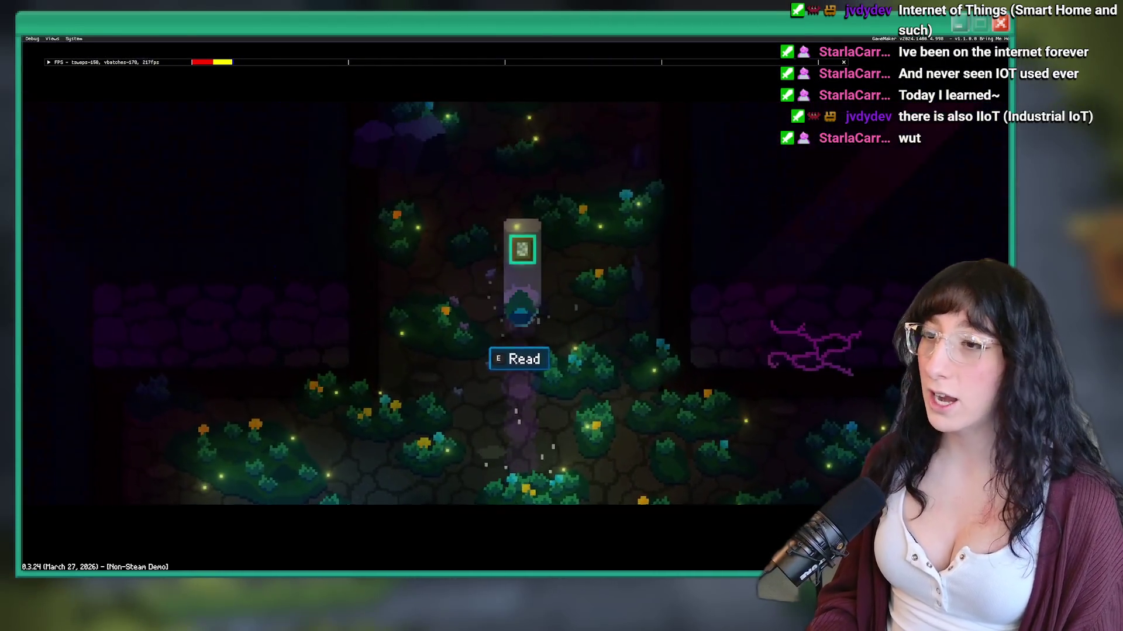
key(Down)
key(Down)
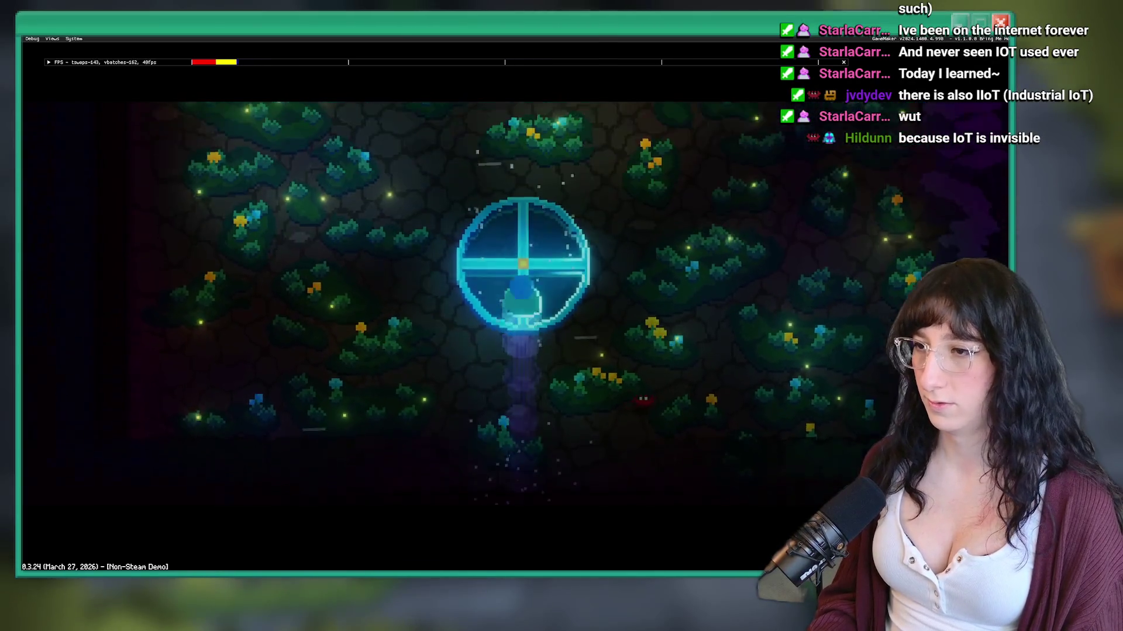
Step: Spawn a test item into the inventory with the item_spawn console command
key(grave)
text(tem_spawn)
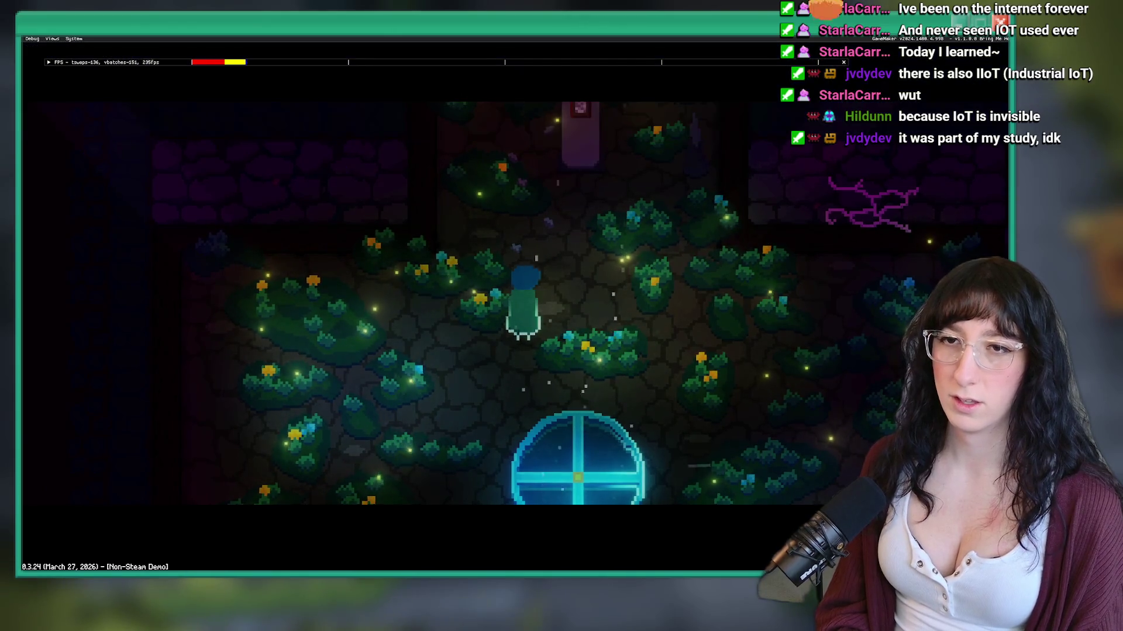
key(grave)
text(item_spawn ")
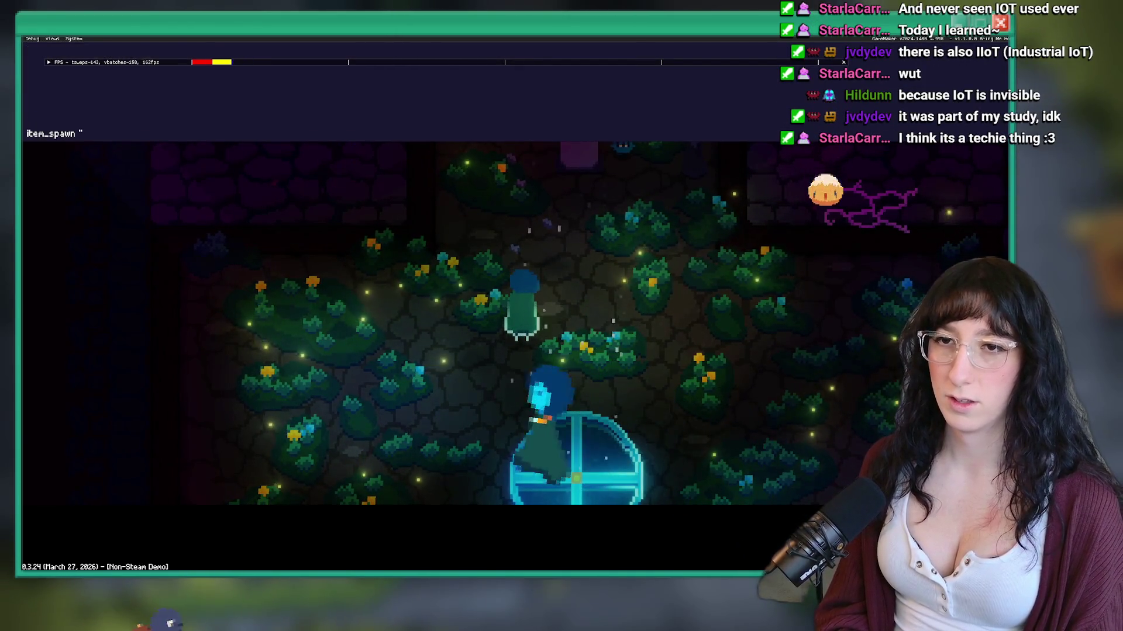
text(Valley Sto)
key(Return)
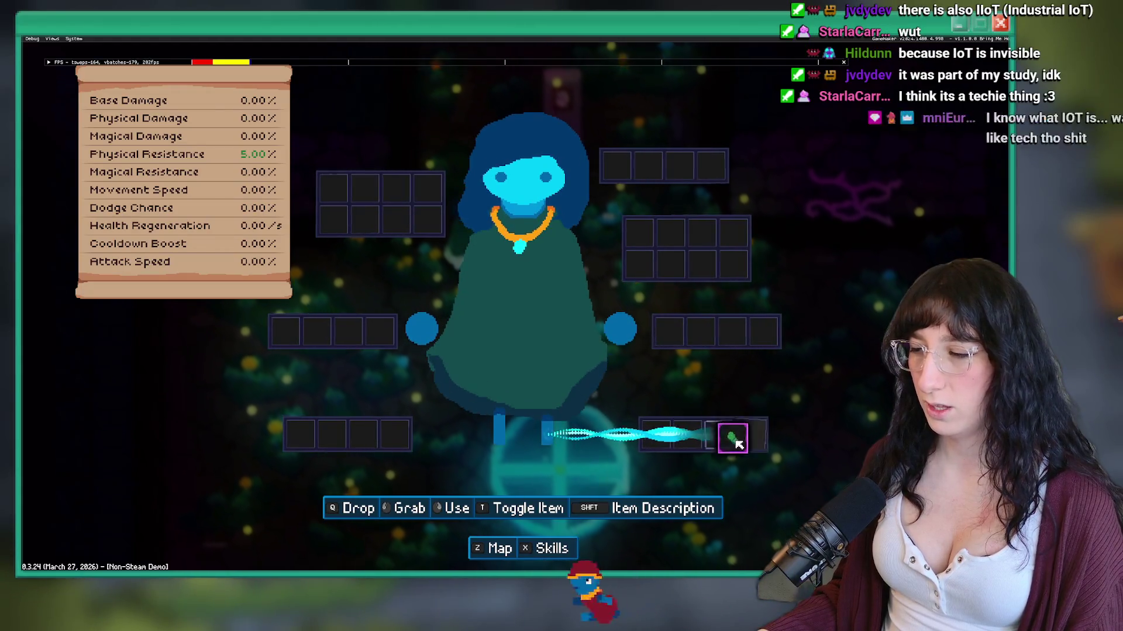
Step: Move the Holey Shoe between the right and left feet slots until the Code Error crash appears
click(748, 454)
mouse_move(408, 31)
mouse_down()
mouse_move(385, 228)
mouse_move(386, 32)
mouse_up()
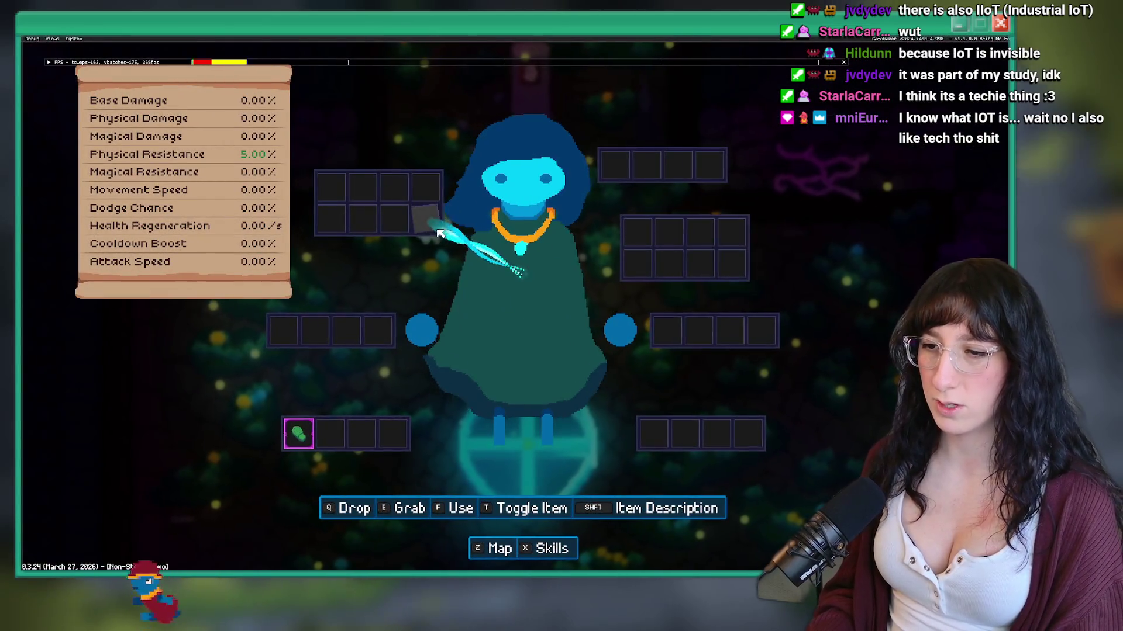
mouse_move(310, 444)
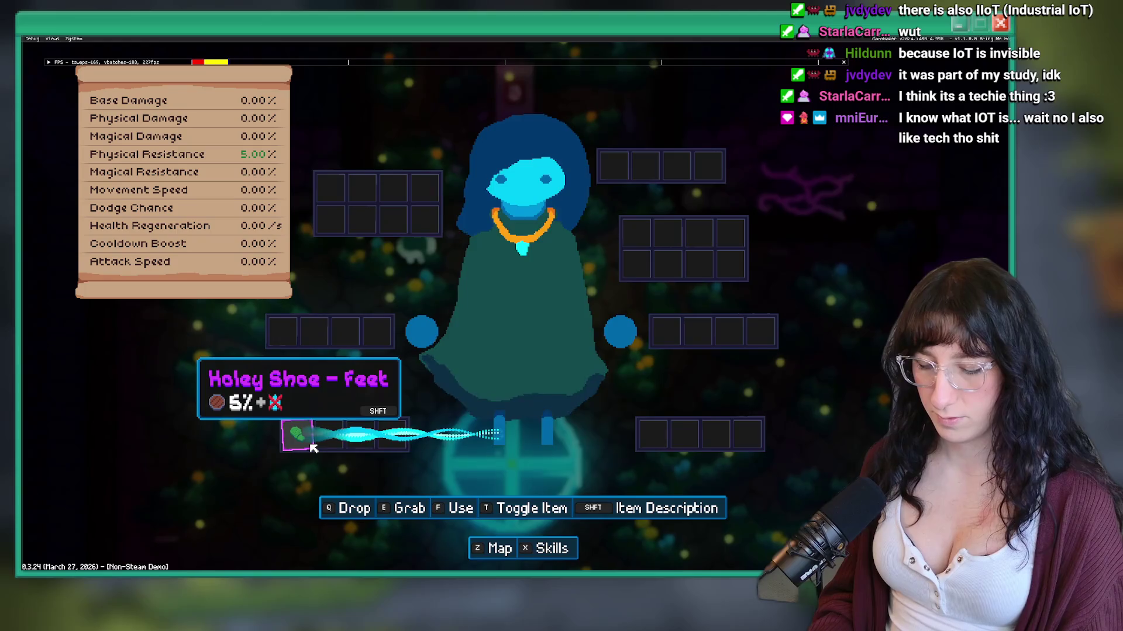
click(311, 447)
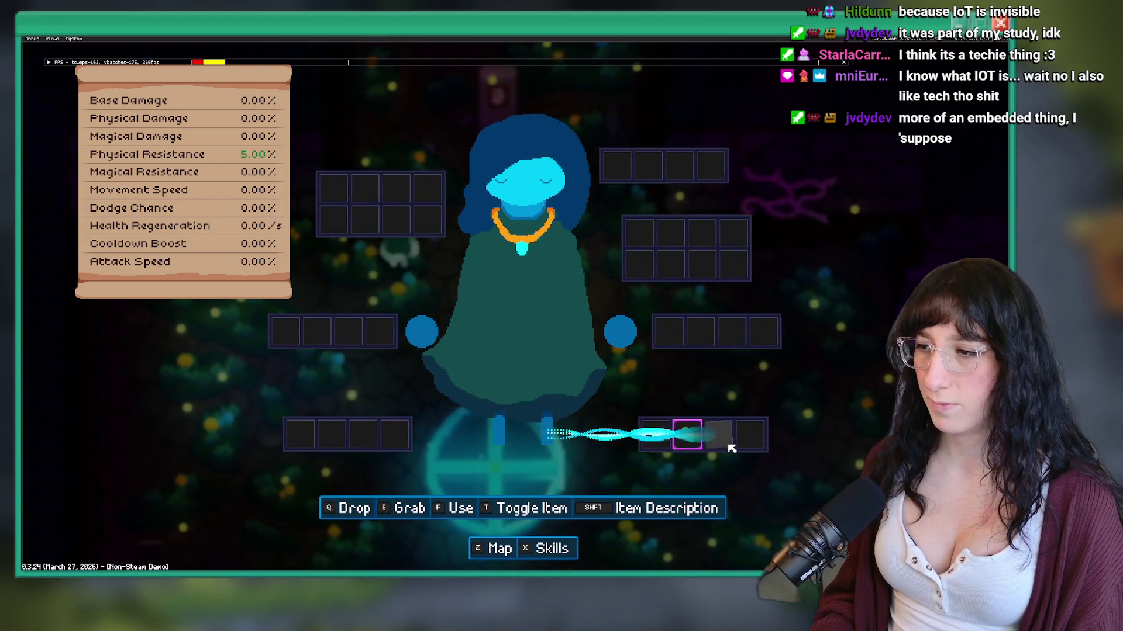
click(759, 447)
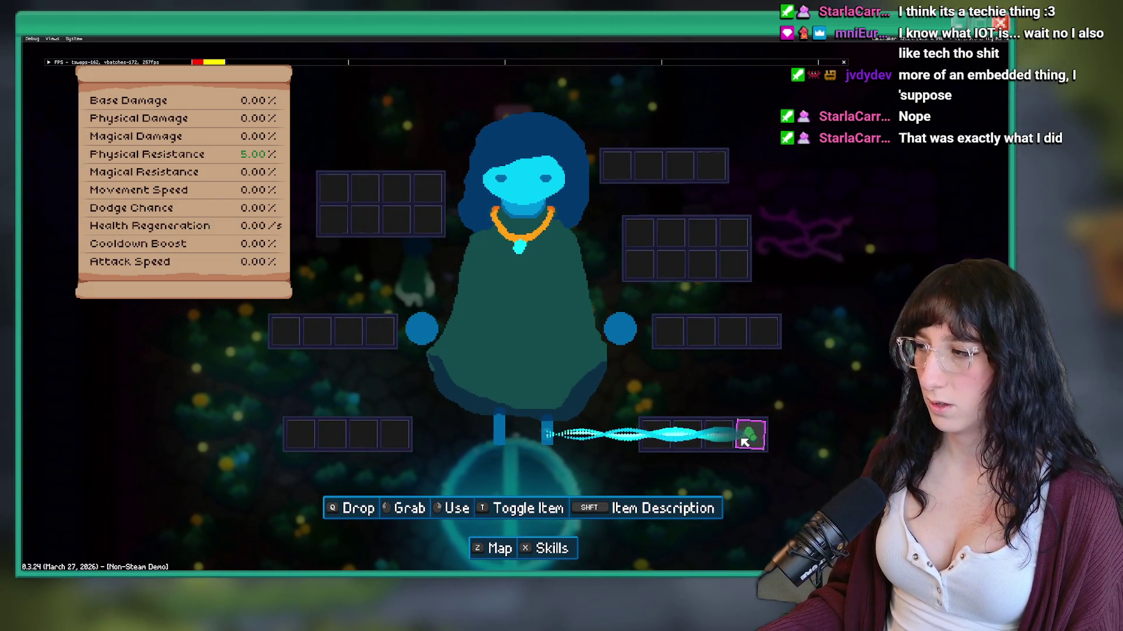
click(744, 436)
click(303, 433)
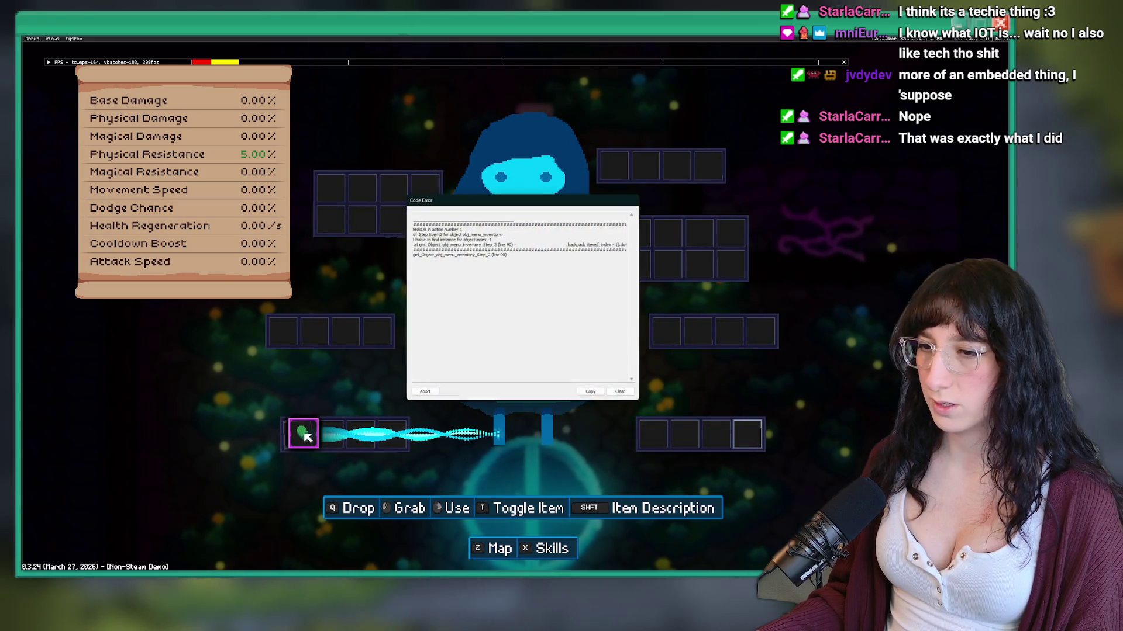
mouse_move(595, 258)
mouse_down()
mouse_move(526, 244)
mouse_move(587, 250)
mouse_up()
key(alt+Tab)
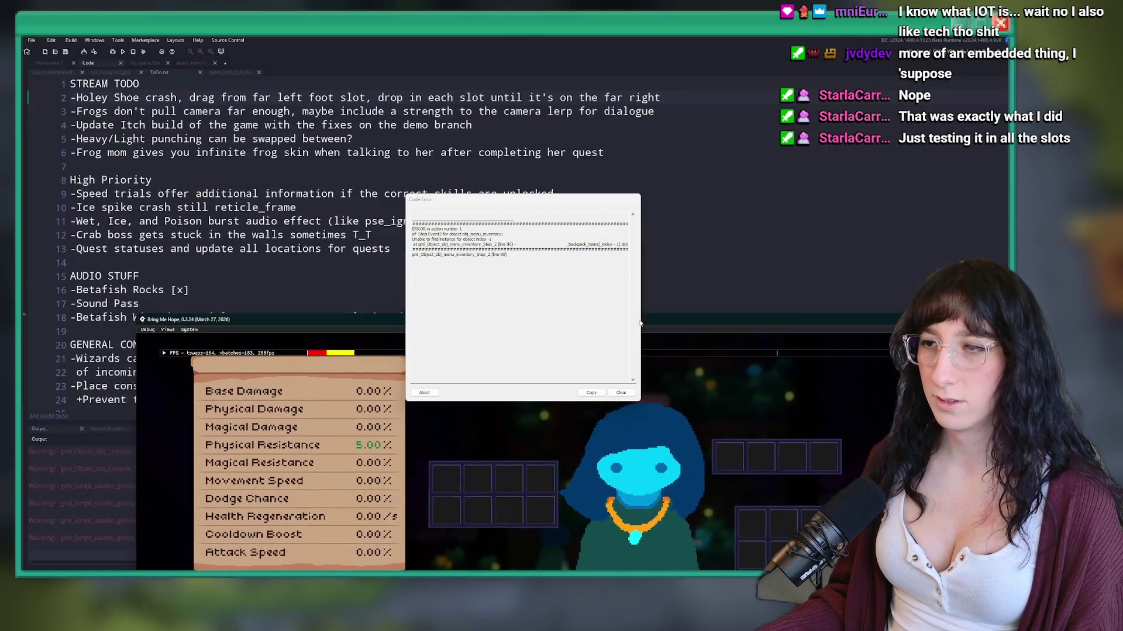
Step: Find obj_menu_inventory with the asset search and open its End Step - Interaction code
key(ctrl+t)
text(obj_menu_in)
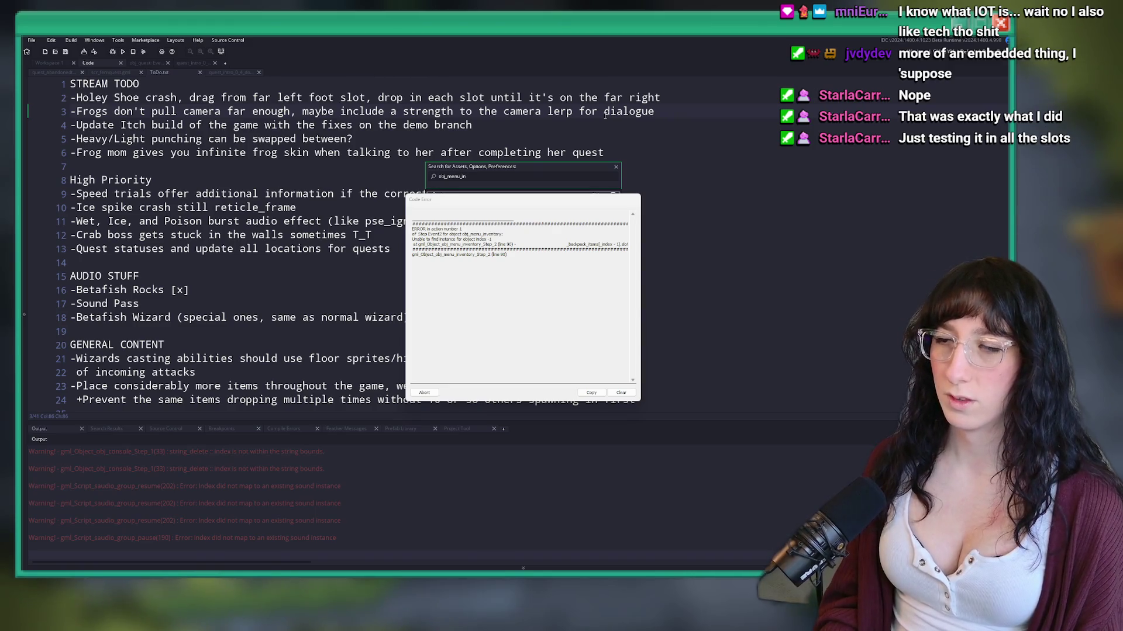
drag(548, 203, 780, 281)
key(Return)
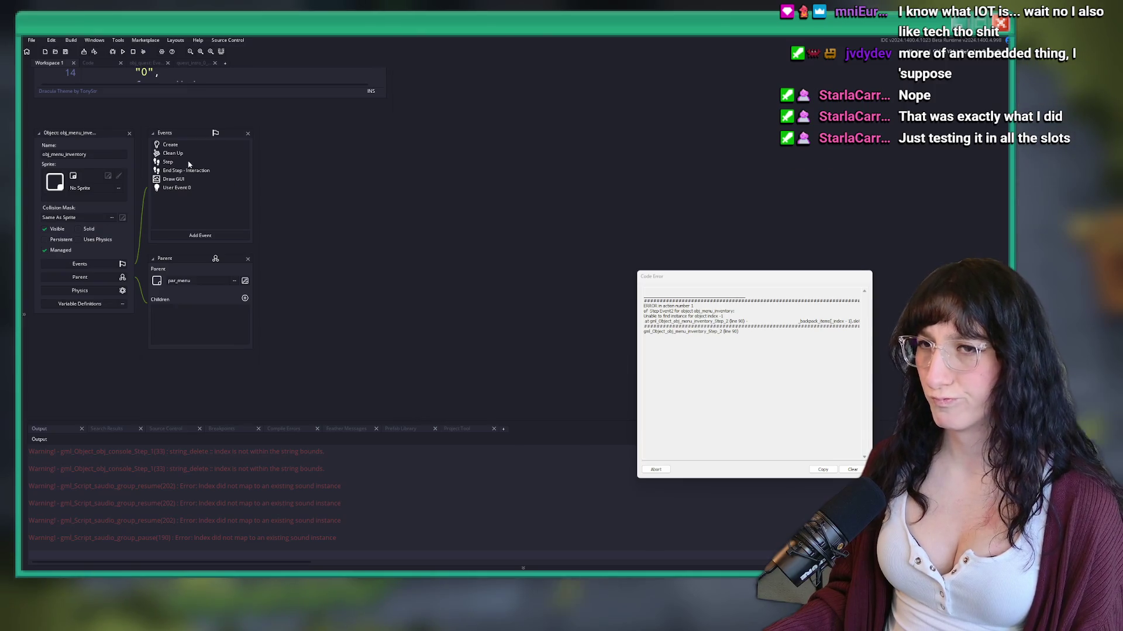
scroll(522, 203, down, 10)
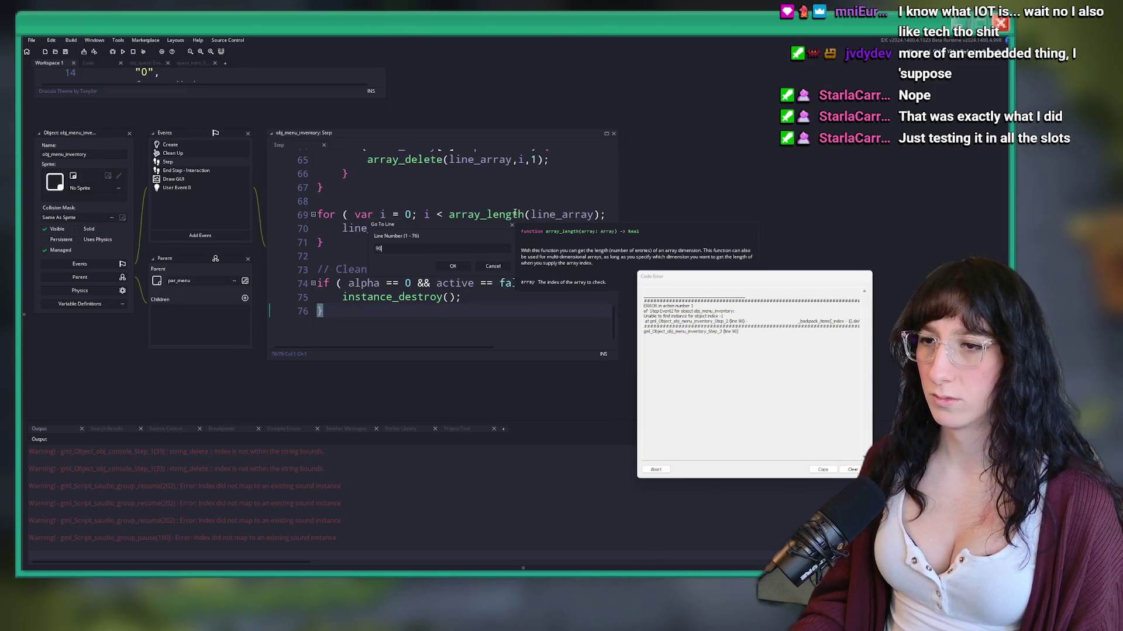
click(240, 170)
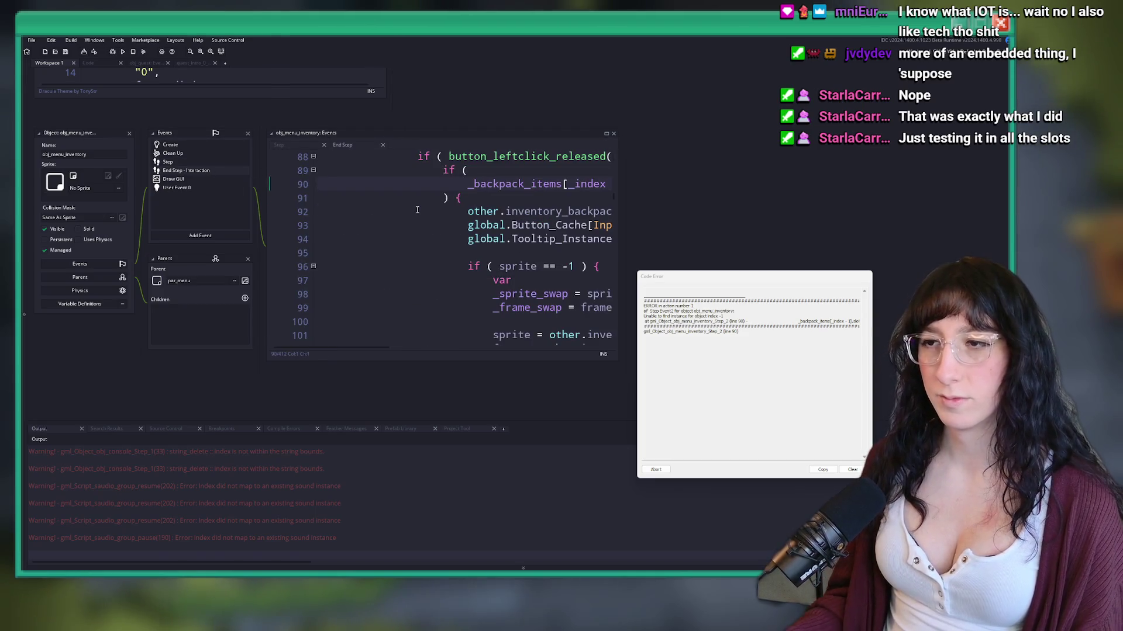
Step: Widen the code window to show lines 88–101, then close the crash report
click(417, 210)
drag(434, 231, 737, 244)
drag(534, 240, 665, 241)
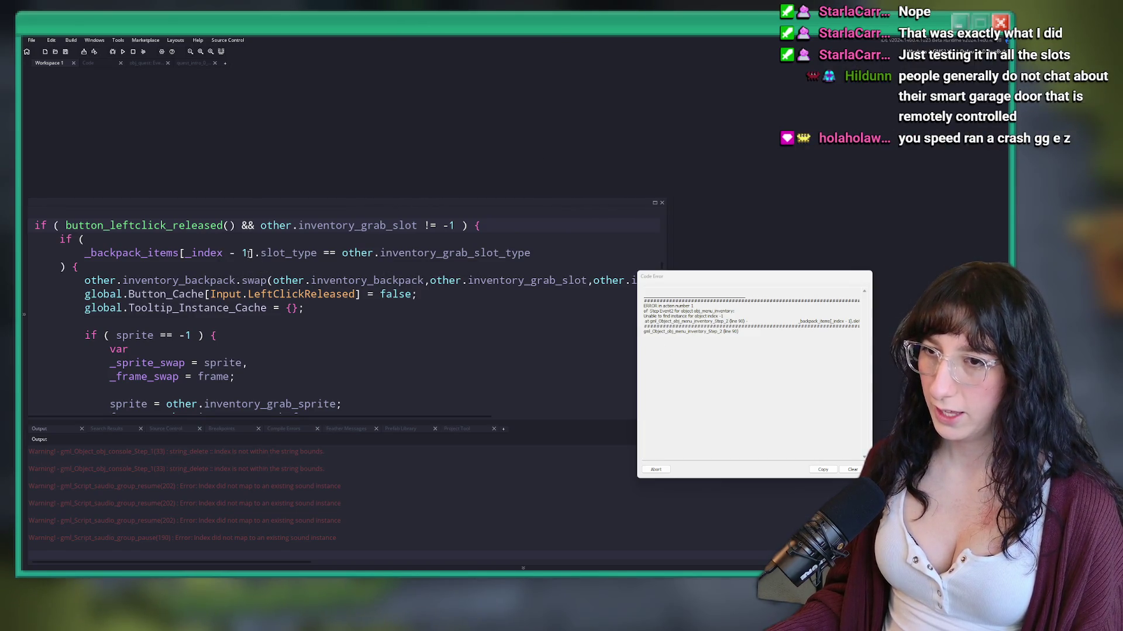
click(256, 253)
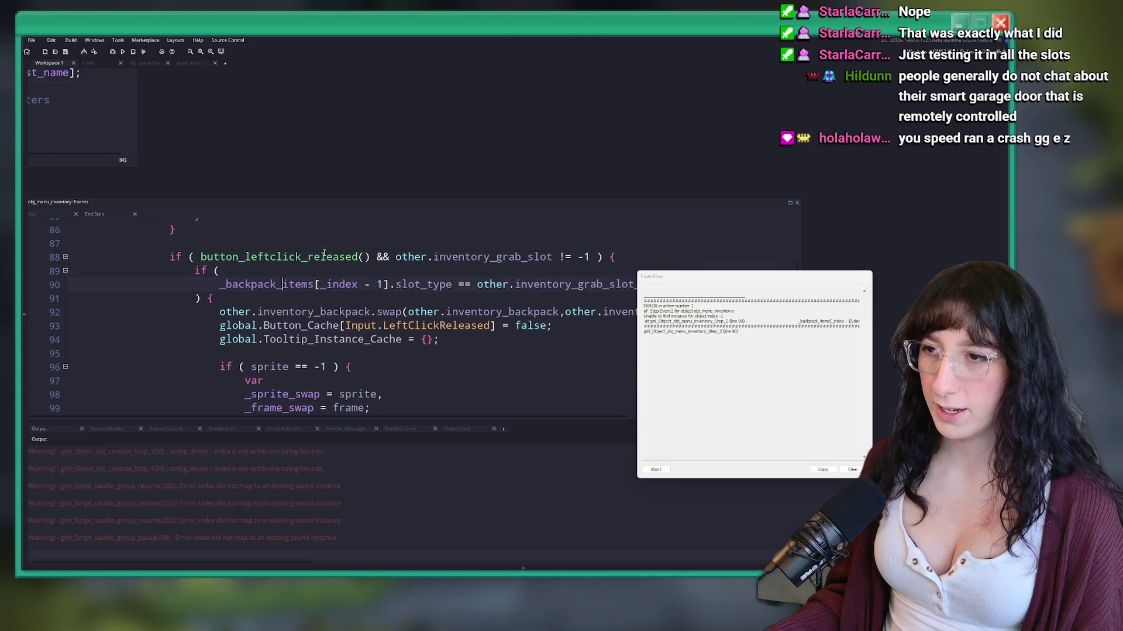
scroll(520, 279, down, 1)
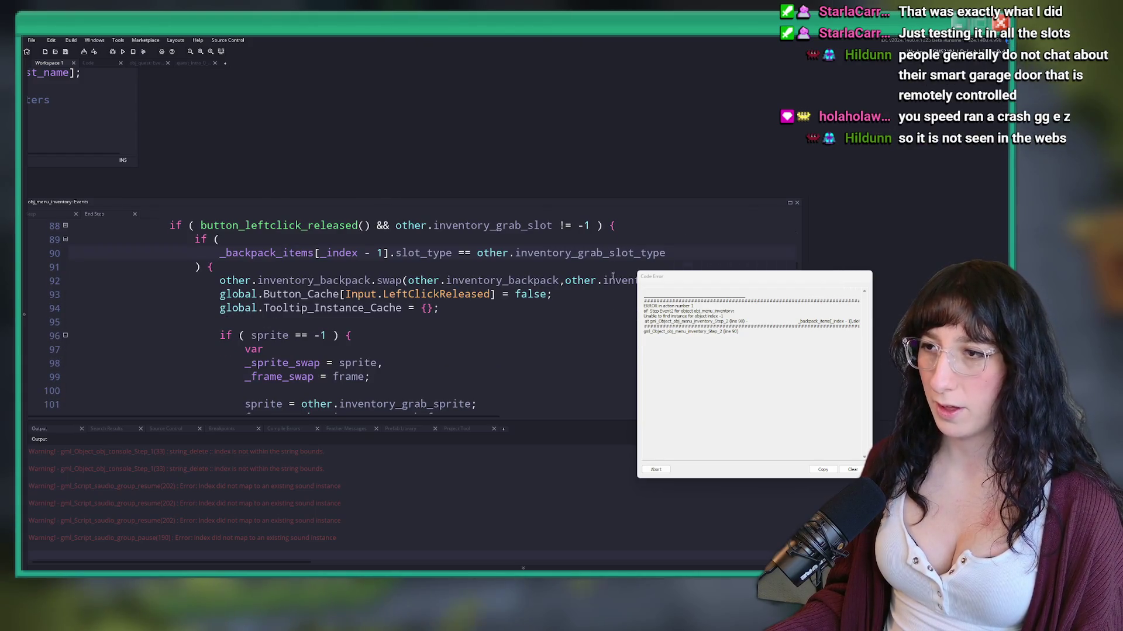
click(541, 228)
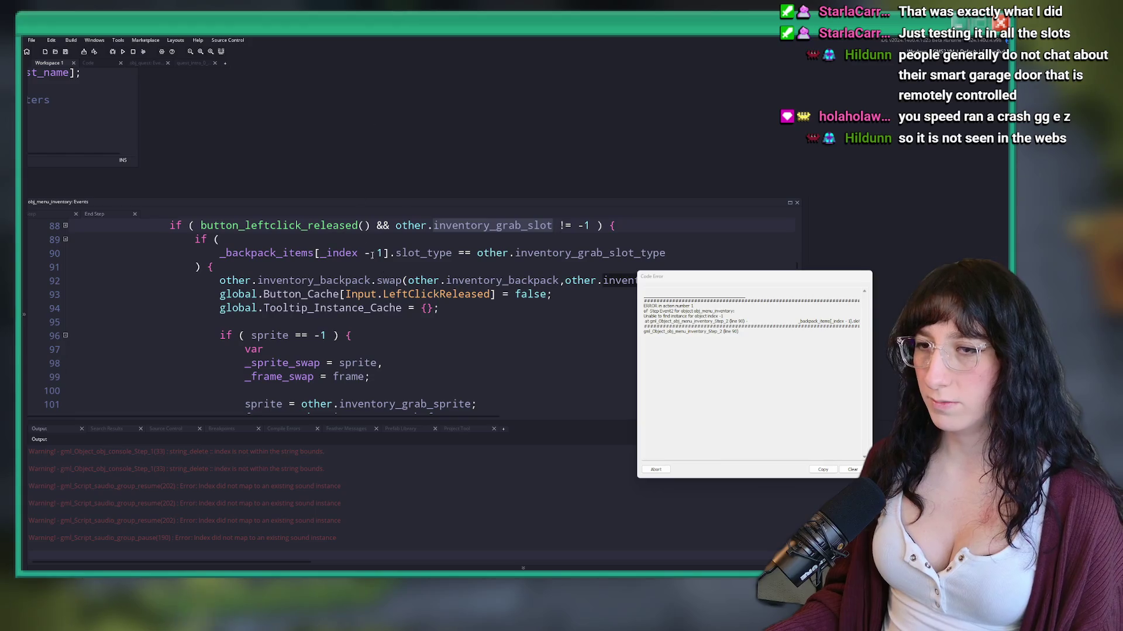
drag(654, 282, 306, 294)
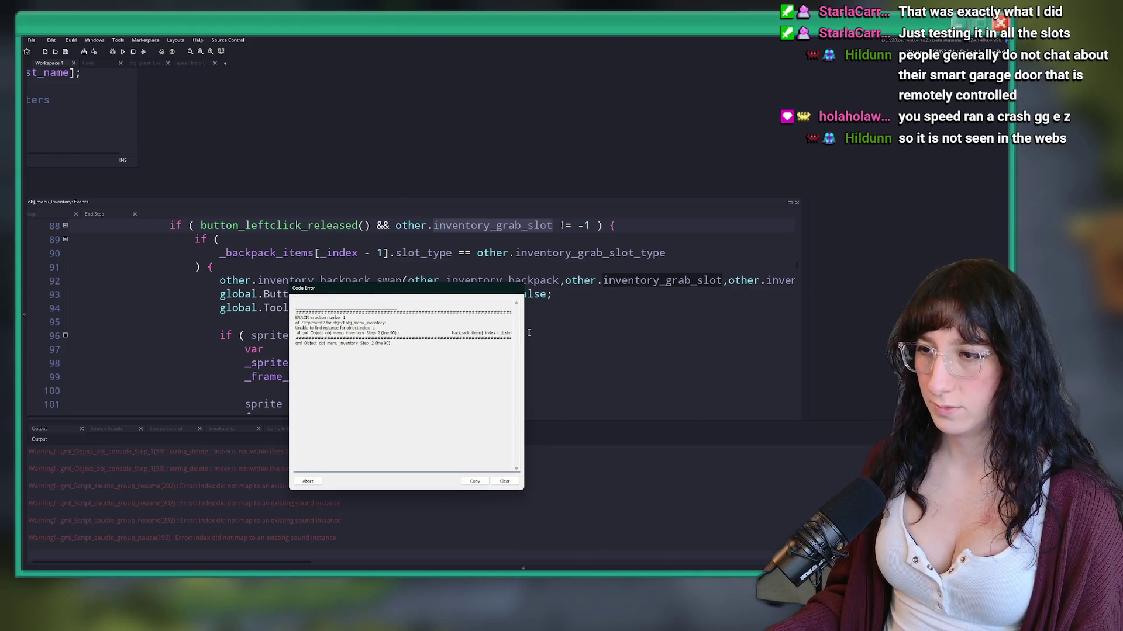
click(307, 481)
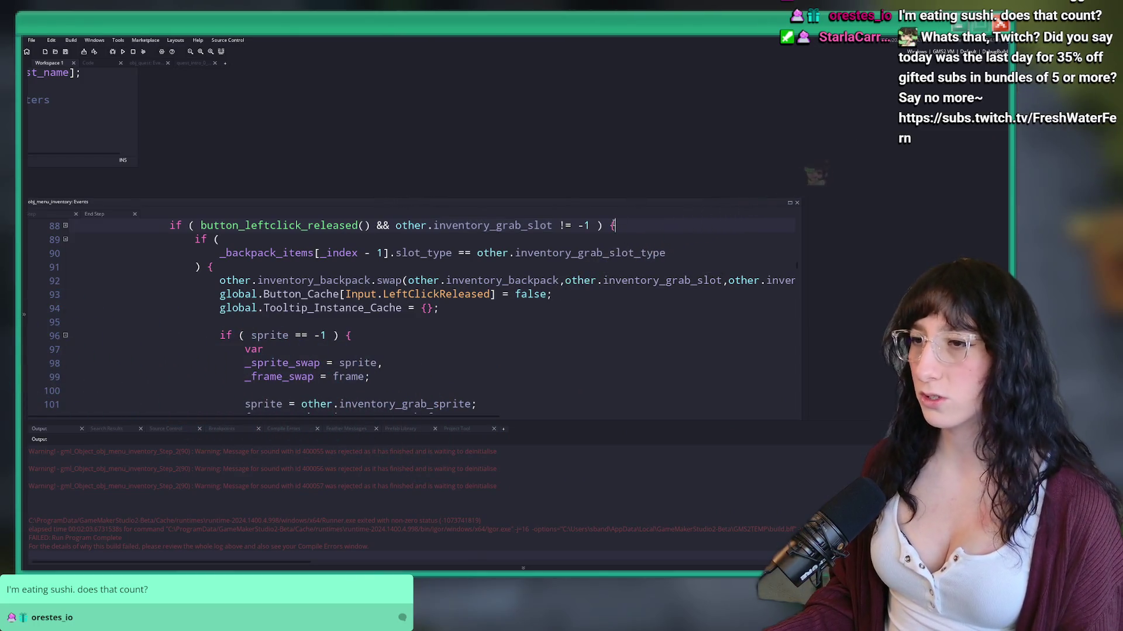
Step: Scroll down to the backpack swap call in the button_leftclick_released block
scroll(773, 273, down, 1)
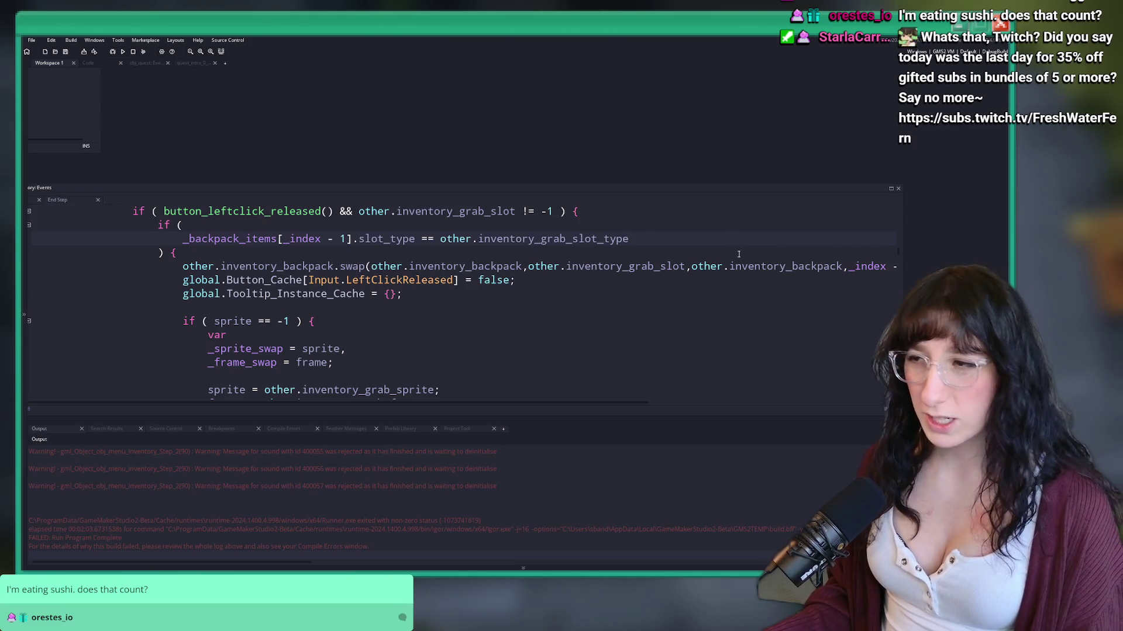
click(736, 251)
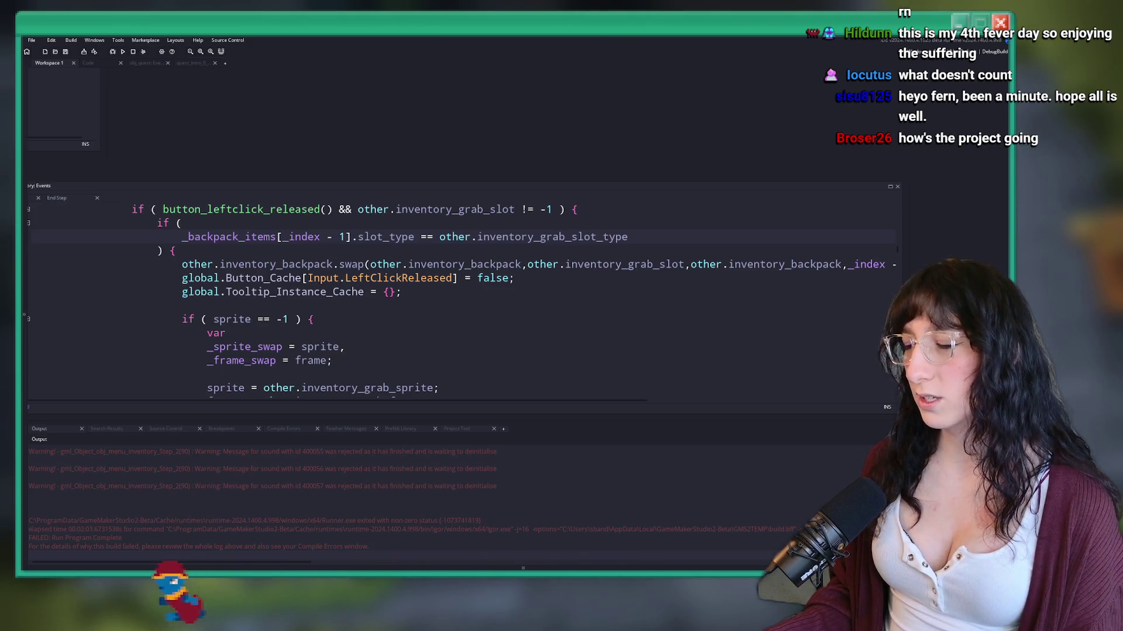
click(759, 280)
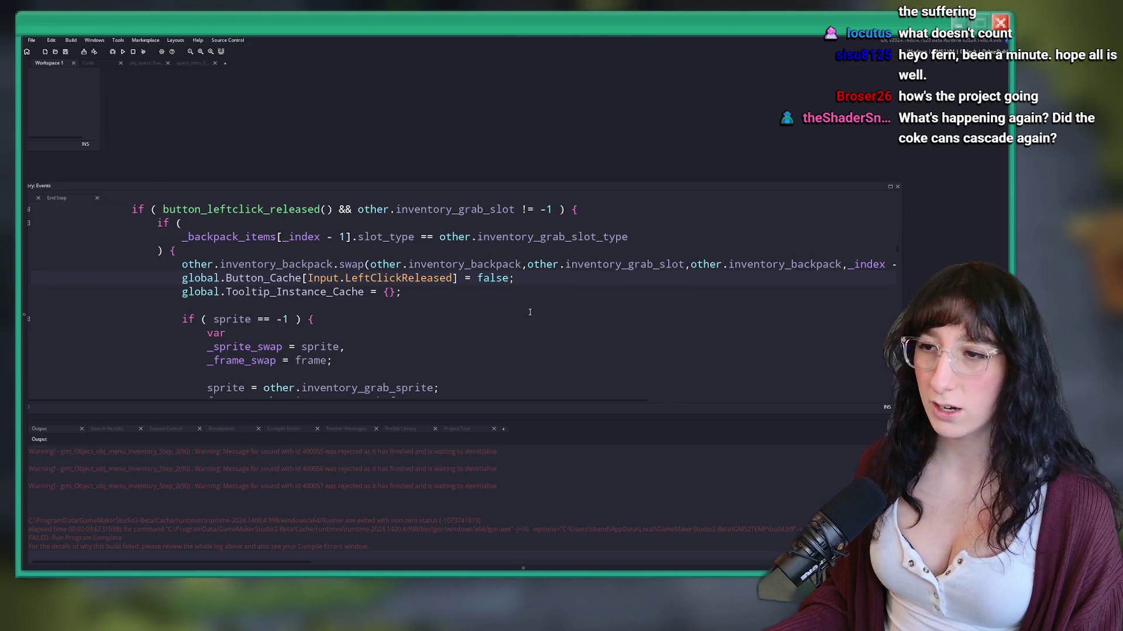
scroll(872, 269, right, 2)
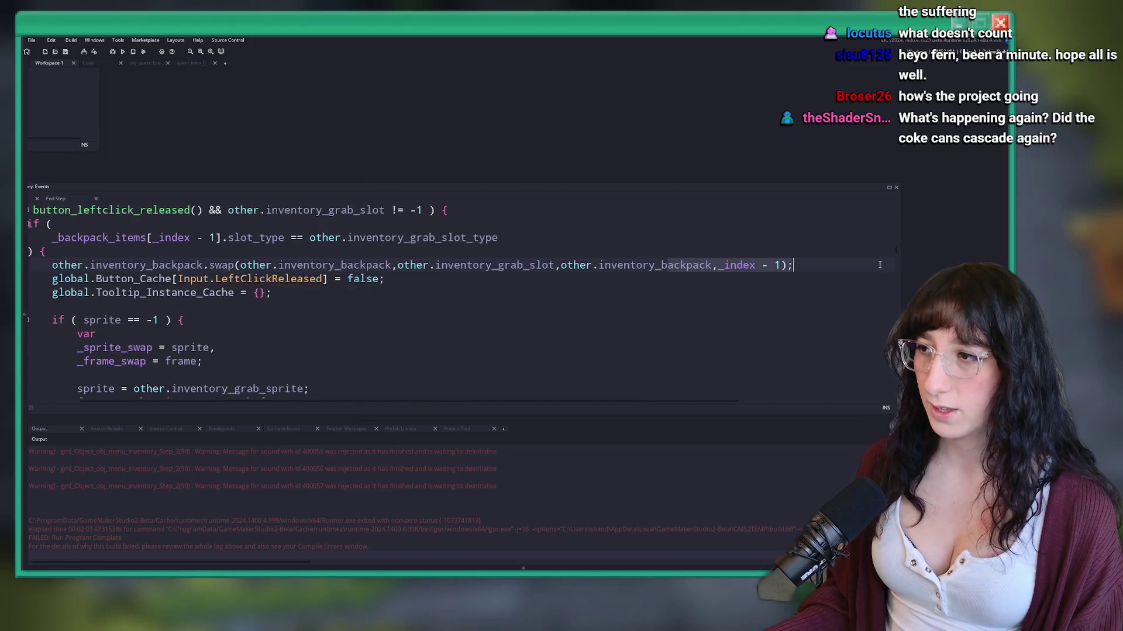
Step: Maximize the obj_menu_inventory code editor and put the caret at line 90's slot-type check
key(F5)
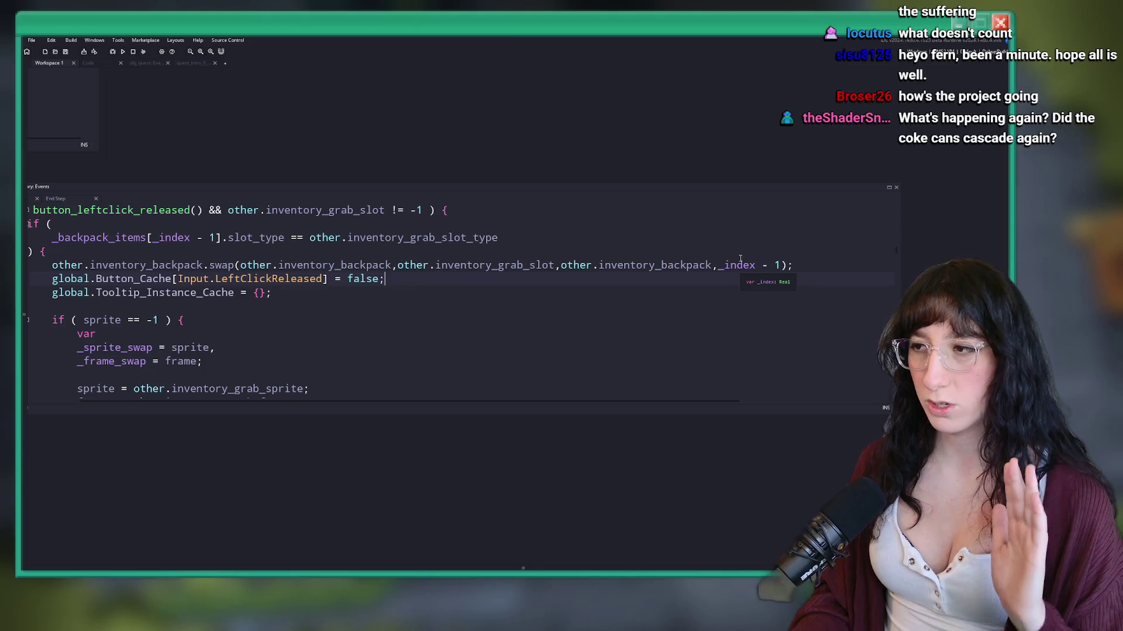
click(891, 189)
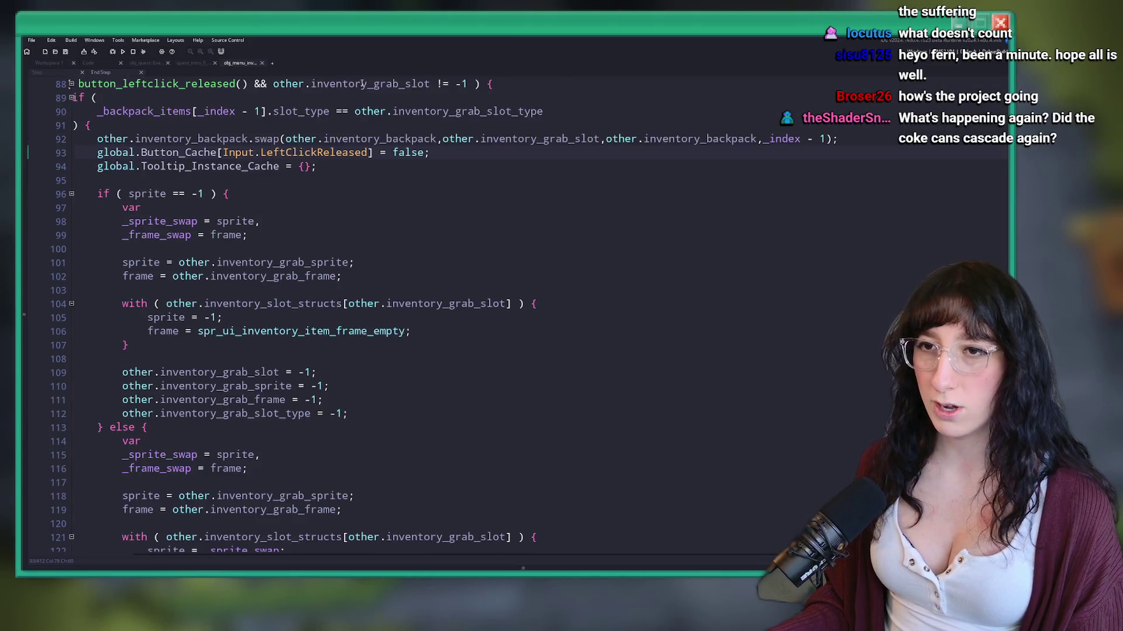
drag(219, 203, 74, 176)
click(724, 195)
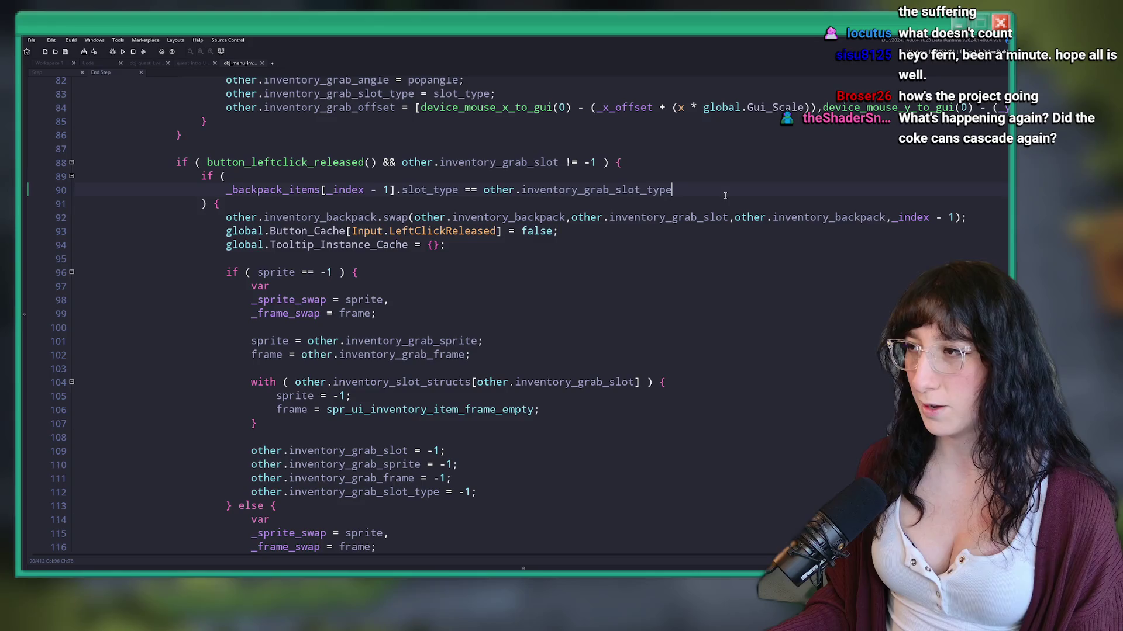
click(656, 193)
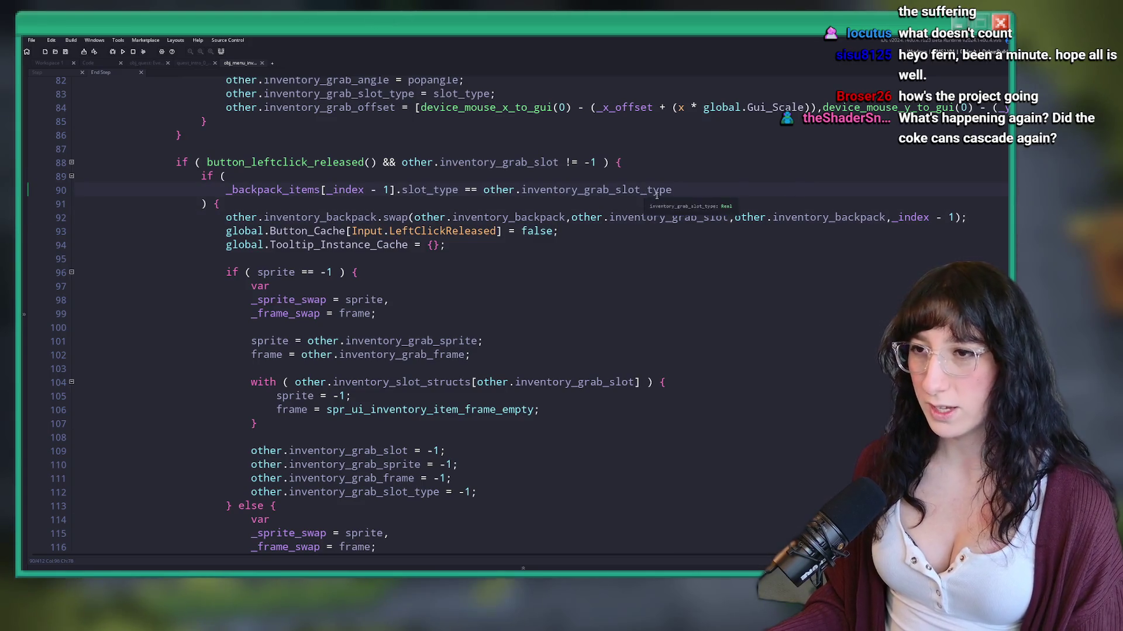
click(321, 190)
scroll(281, 234, up, 7)
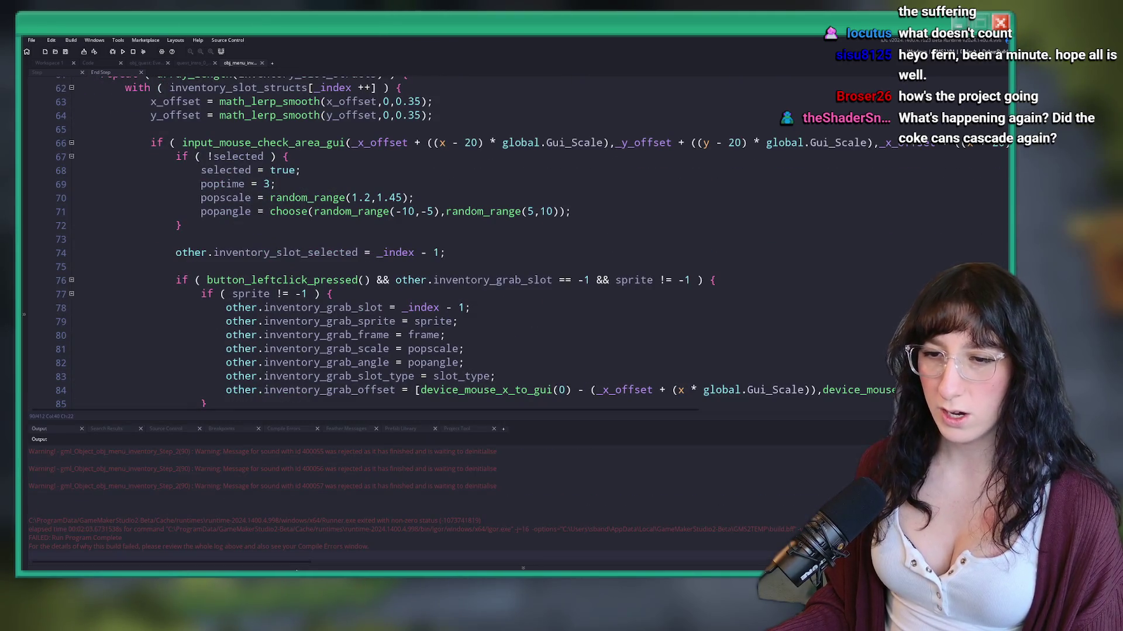
scroll(408, 379, down, 2)
key(Up)
key(Up)
key(Up)
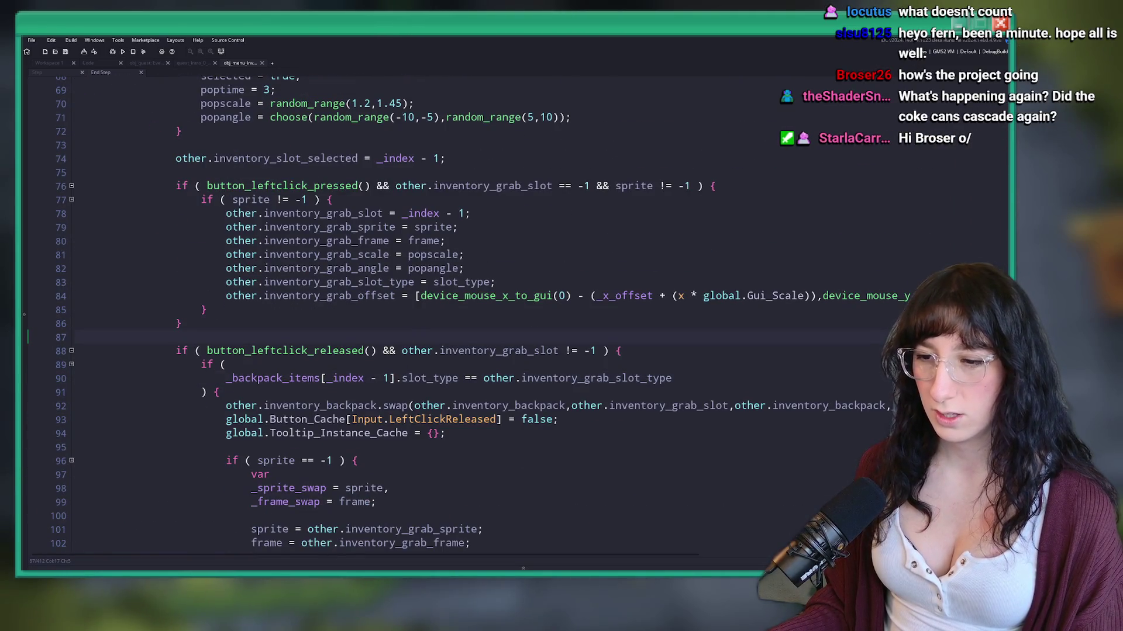
Step: Inspect the line 90 runtime error in the Output panel
click(523, 567)
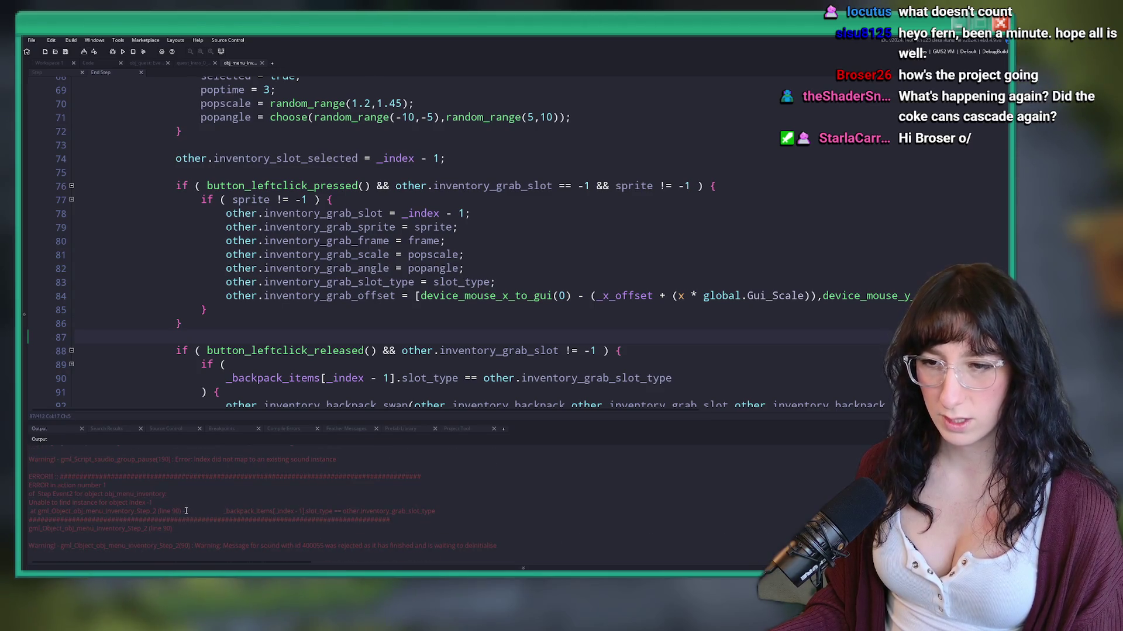
drag(186, 511, 37, 513)
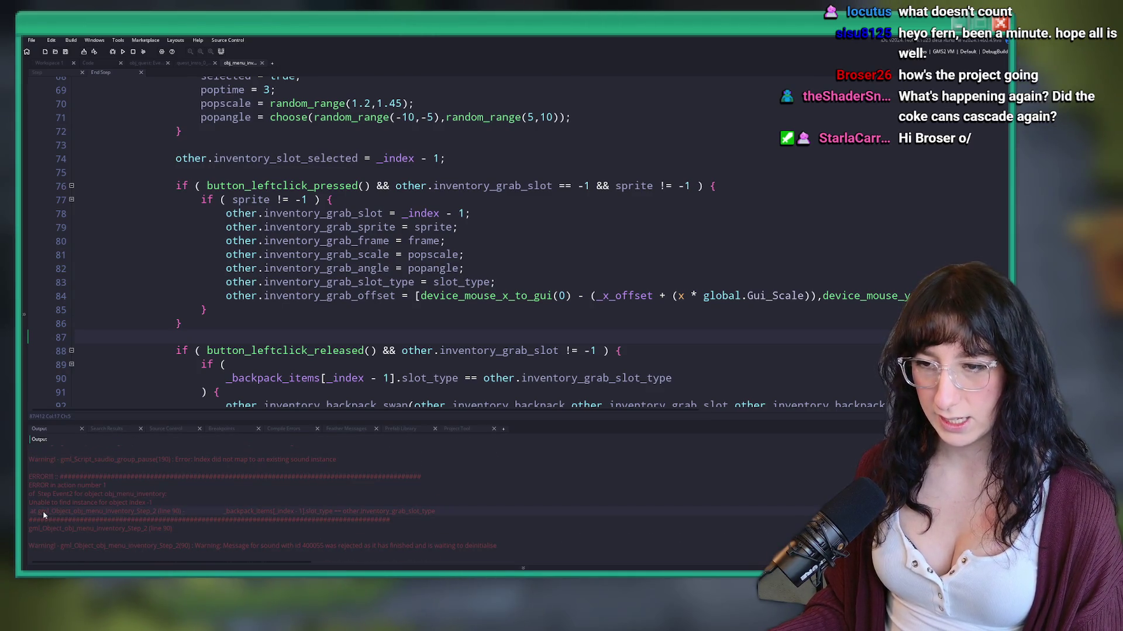
scroll(301, 313, down, 3)
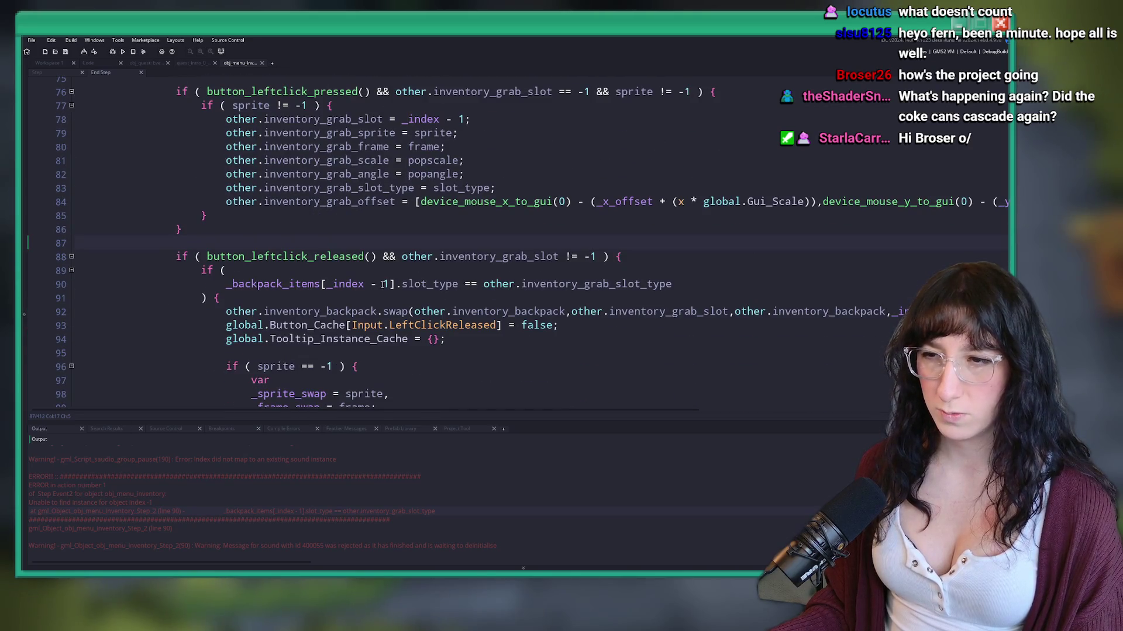
key(shift+End)
key(shift+Home)
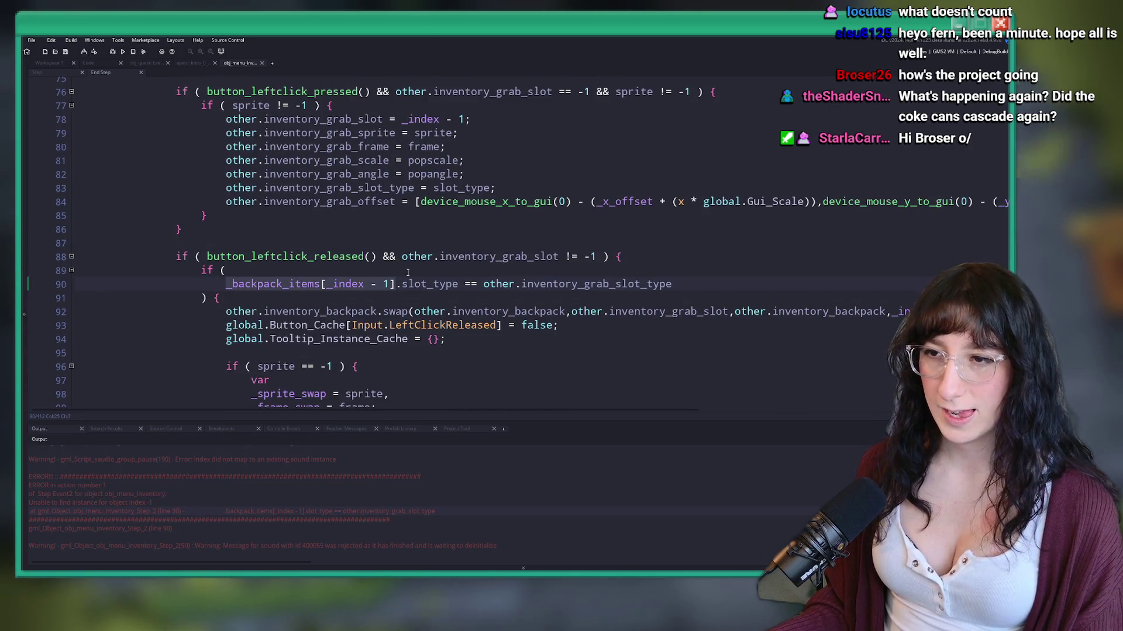
scroll(295, 302, up, 9)
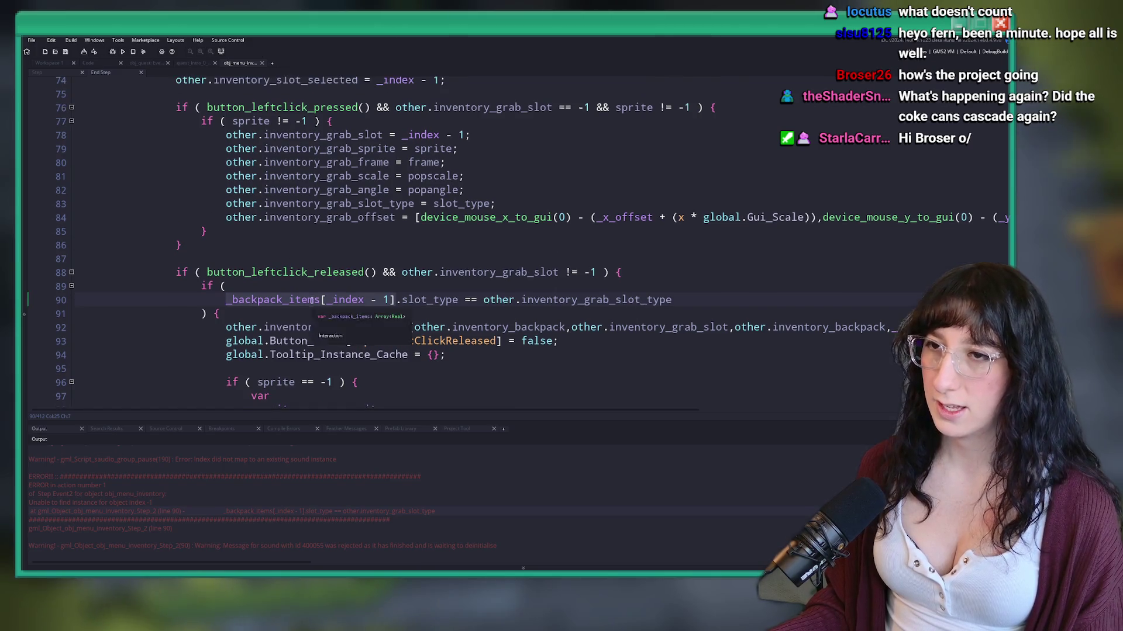
scroll(295, 302, up, 3)
scroll(295, 302, down, 12)
scroll(316, 159, down, 2)
scroll(328, 245, up, 3)
Step: Highlight the uses of _index and inventory_grab_slot_type around line 90
double_click(337, 326)
scroll(338, 326, up, 6)
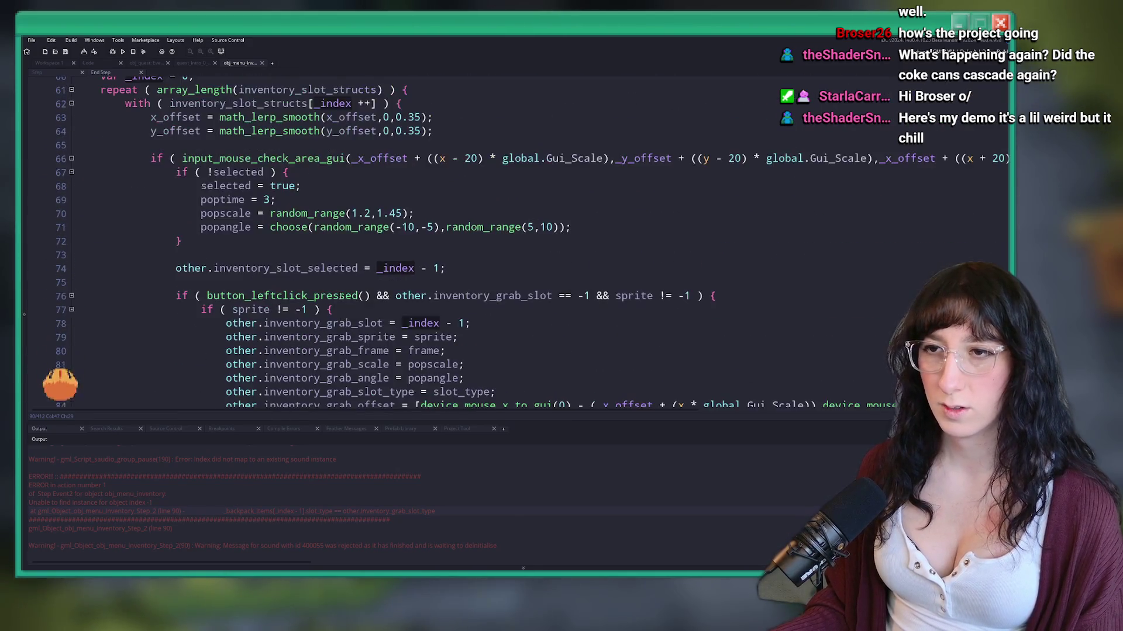
scroll(335, 255, down, 2)
scroll(335, 255, up, 1)
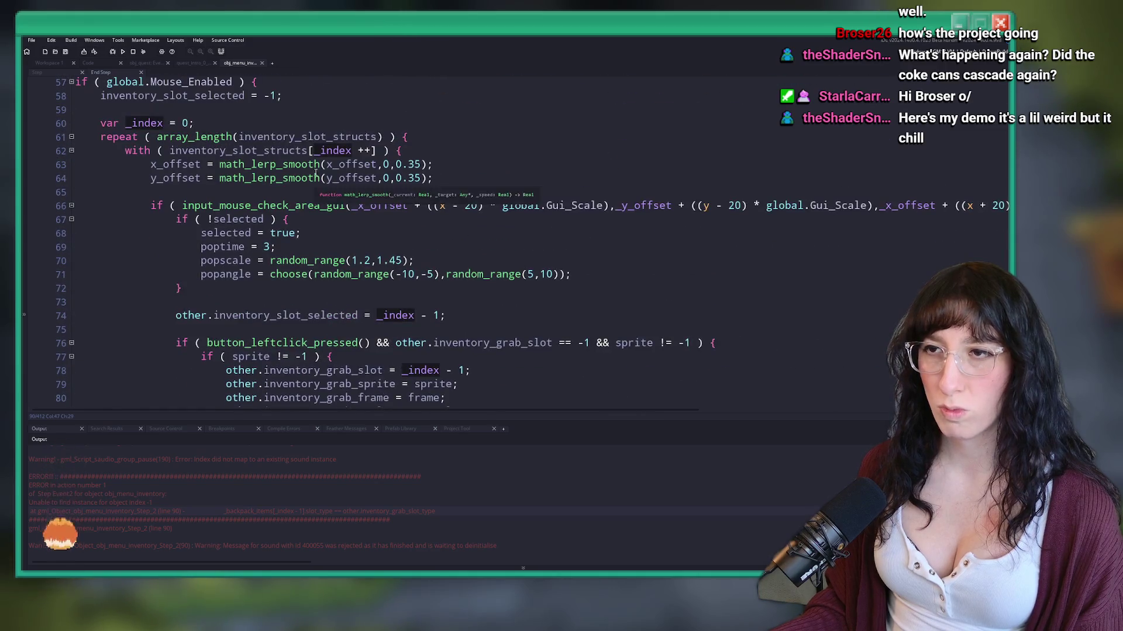
scroll(428, 199, down, 1)
scroll(428, 199, down, 5)
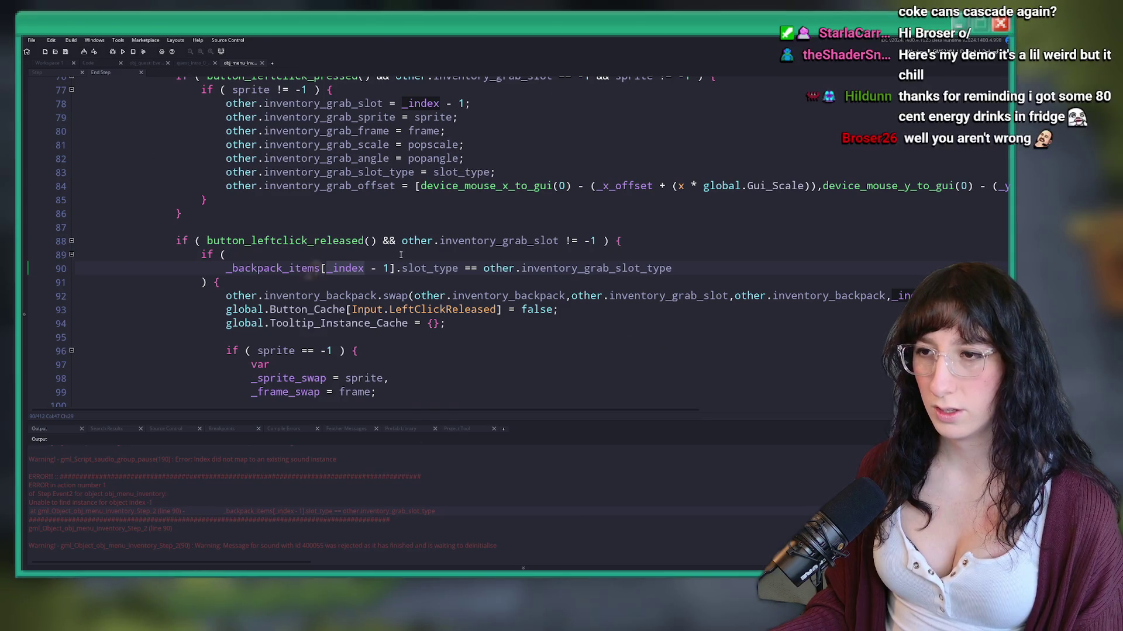
double_click(523, 269)
scroll(222, 462, up, 1)
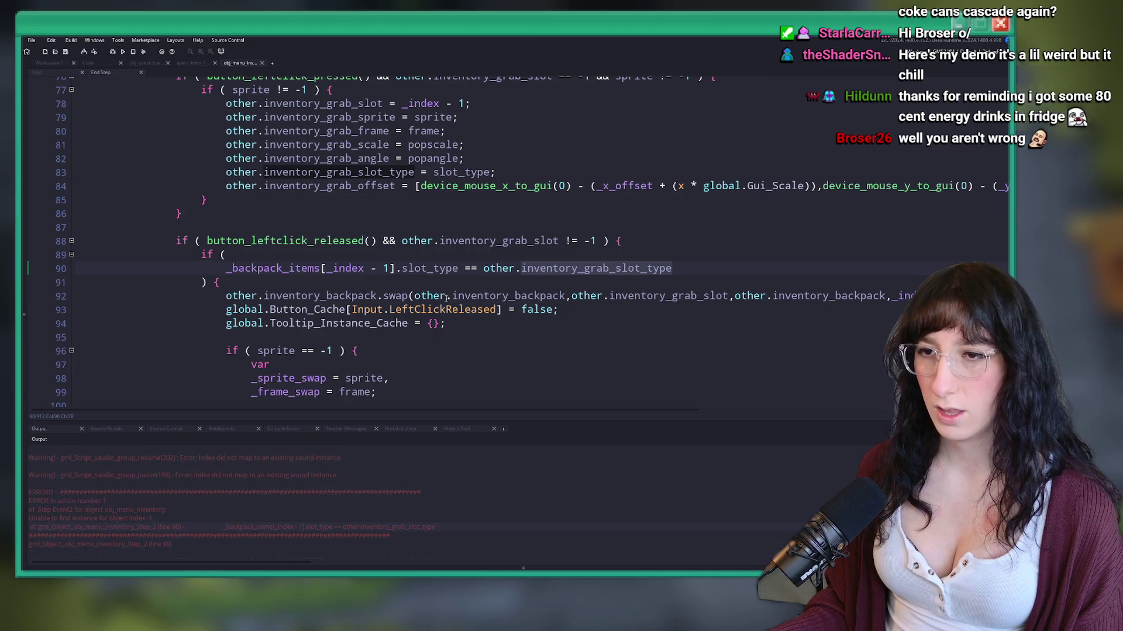
scroll(447, 298, up, 1)
click(421, 298)
click(308, 314)
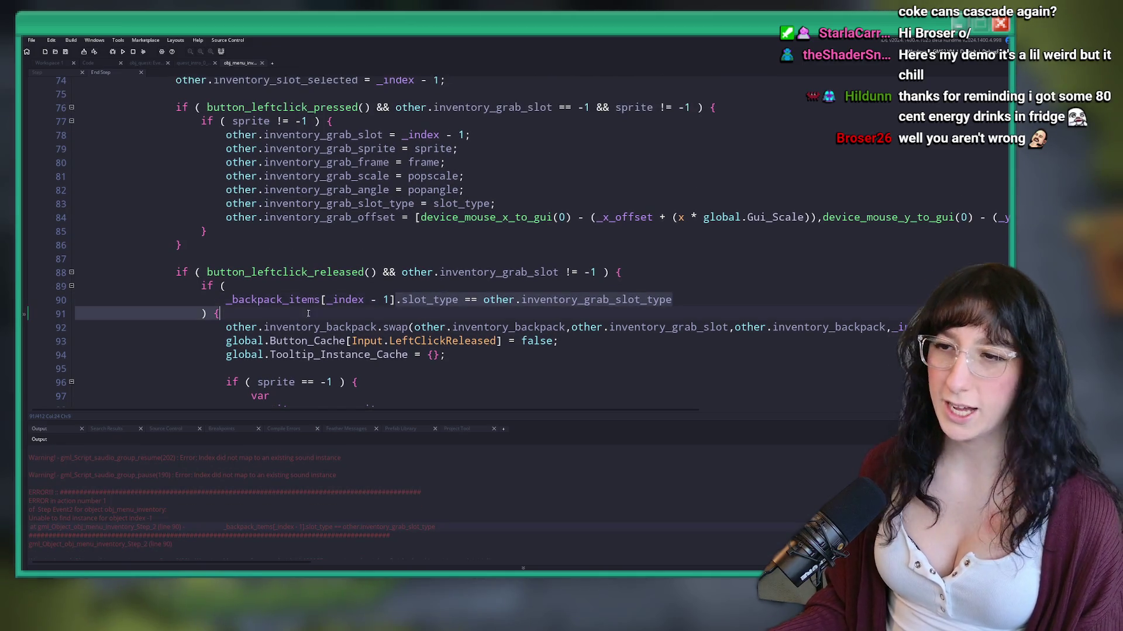
key(Up)
scroll(650, 289, up, 1)
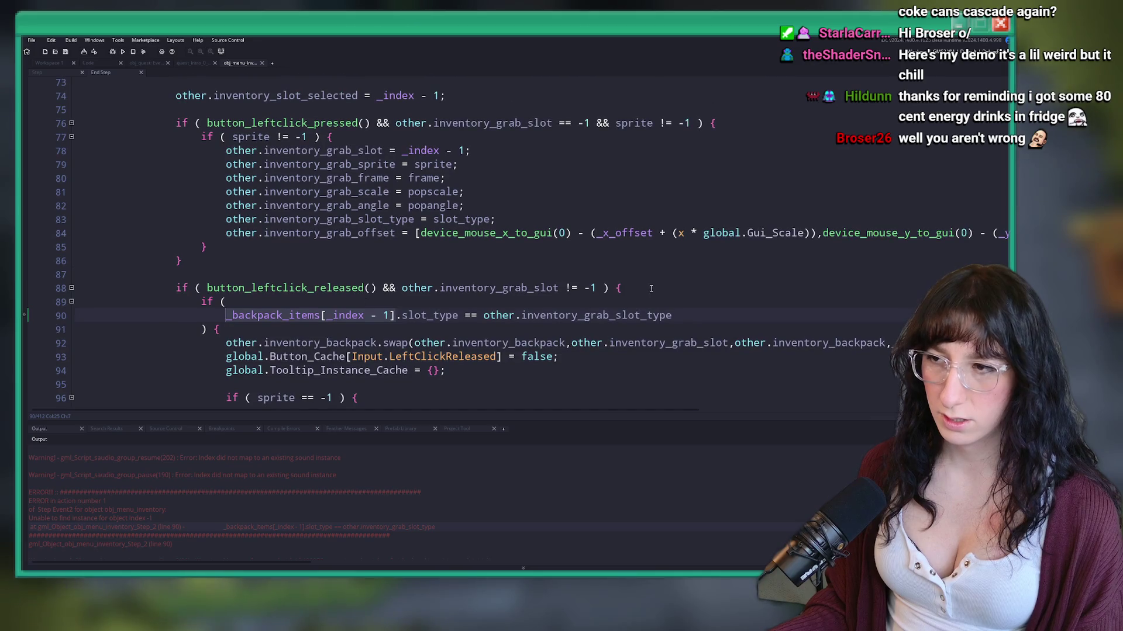
Step: Add a new line after line 88's opening brace and begin a log( call
click(650, 288)
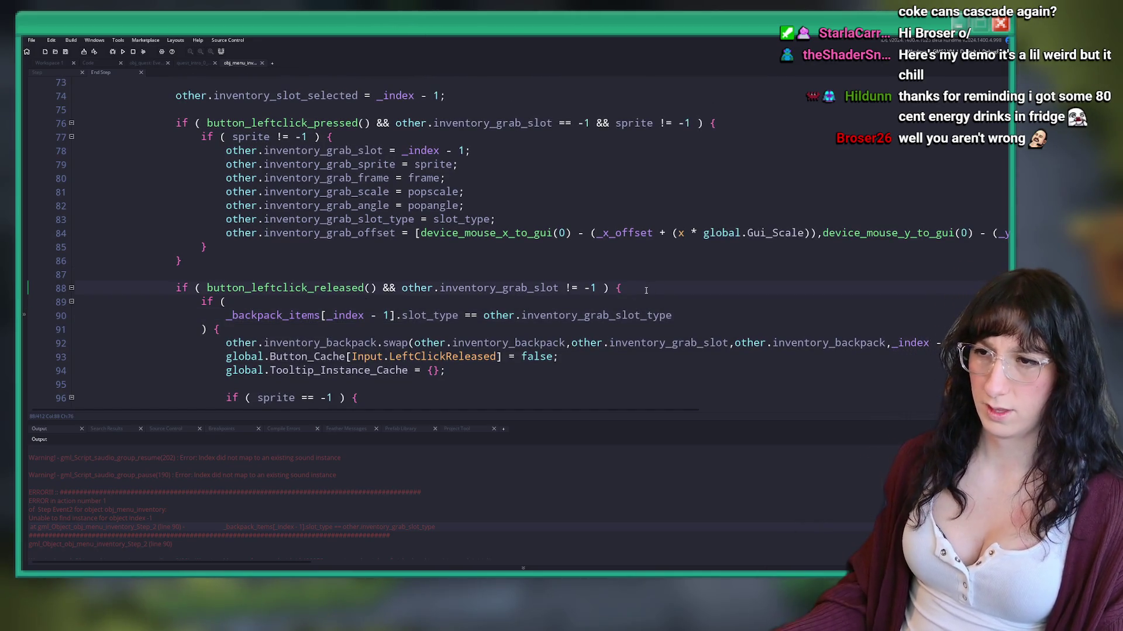
key(Return)
text(log(_backpack_items[_index - 1)
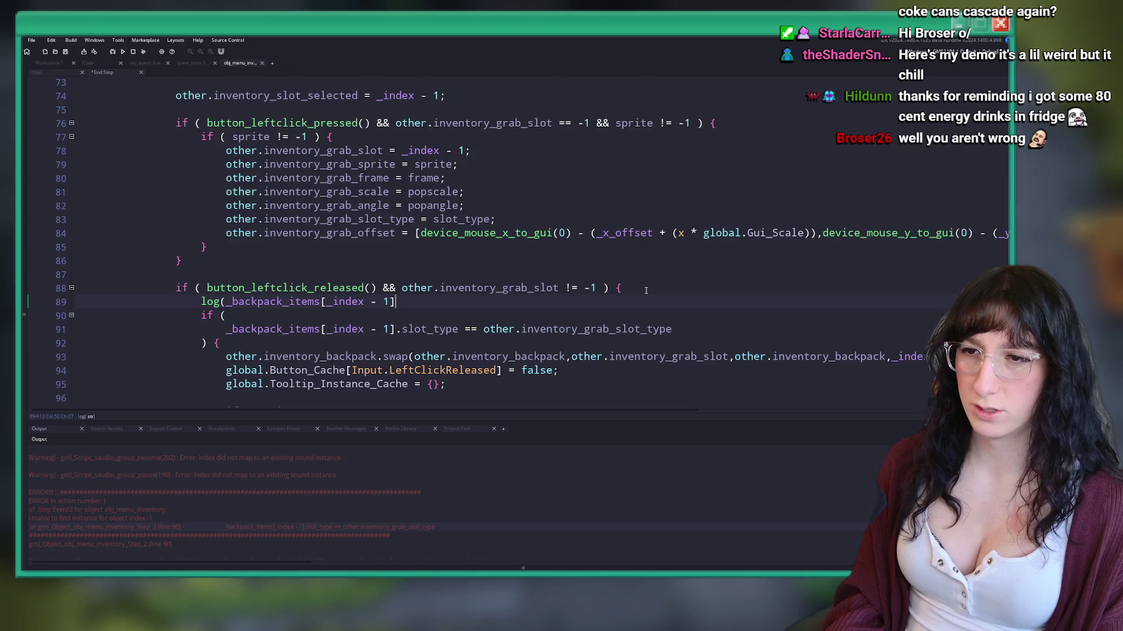
Step: Finish the log call so it prints only _backpack_items[_index - 1]
scroll(646, 291, down, 10)
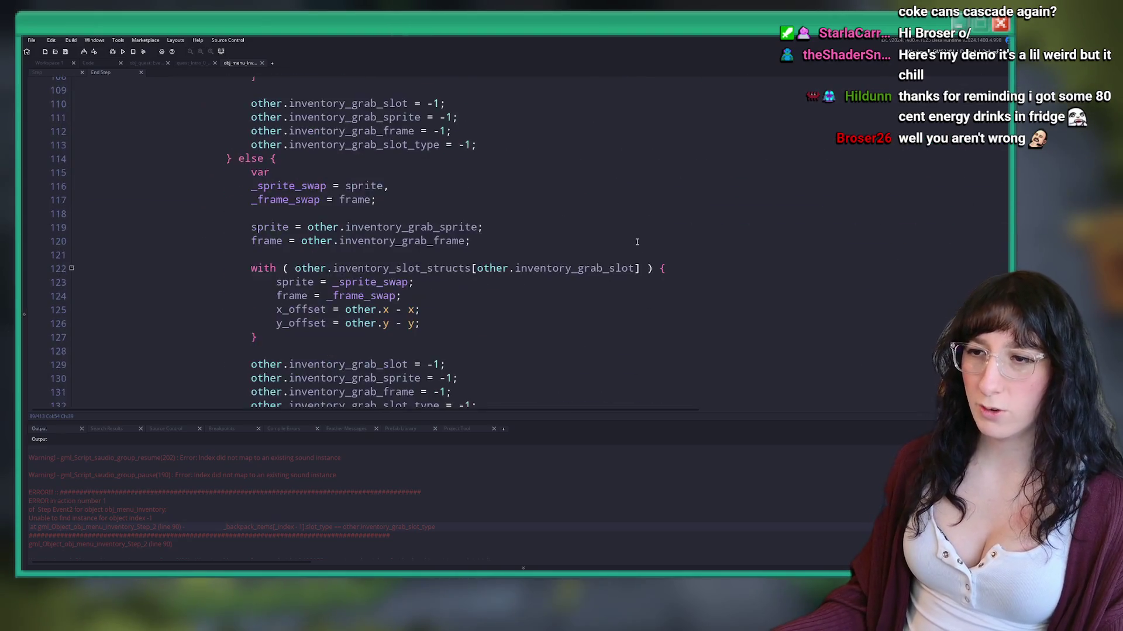
scroll(464, 239, up, 7)
scroll(567, 284, up, 2)
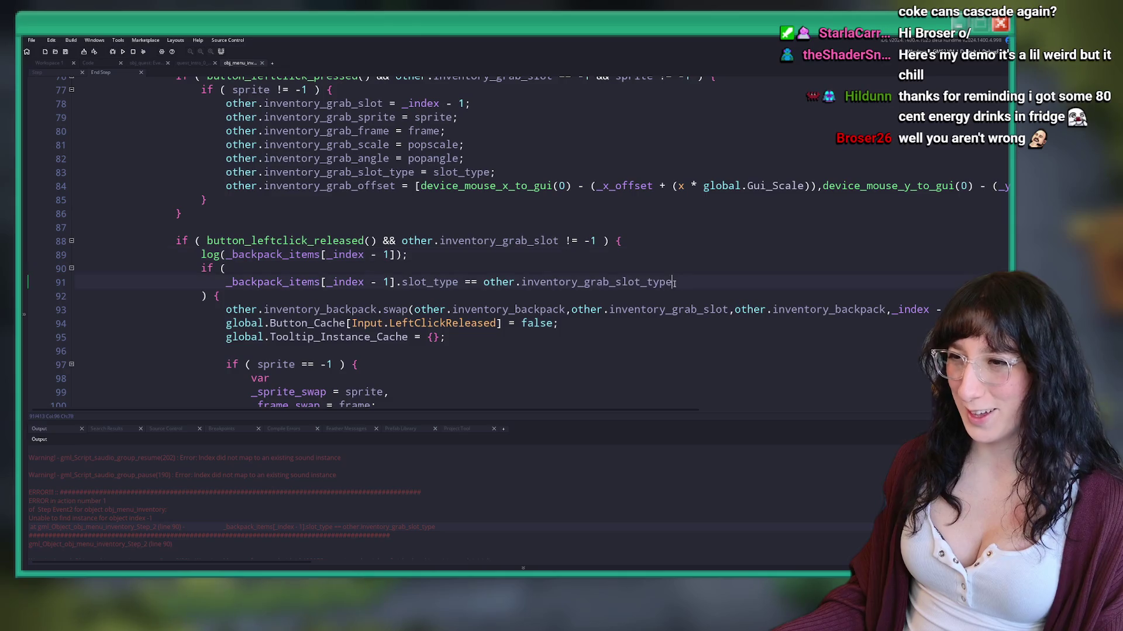
click(490, 282)
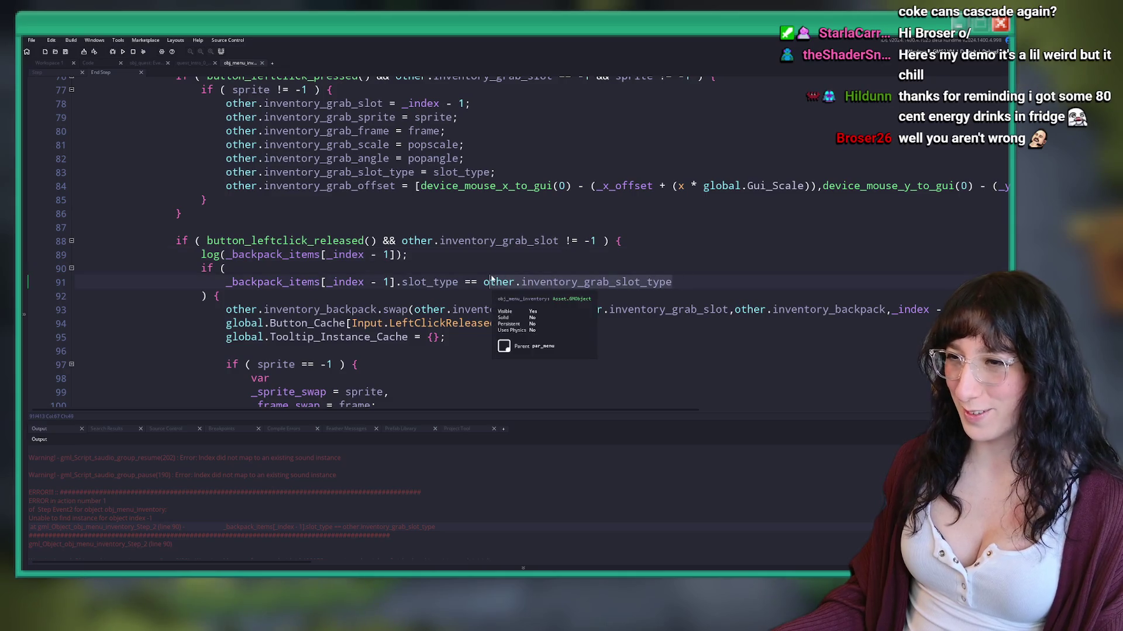
click(397, 255)
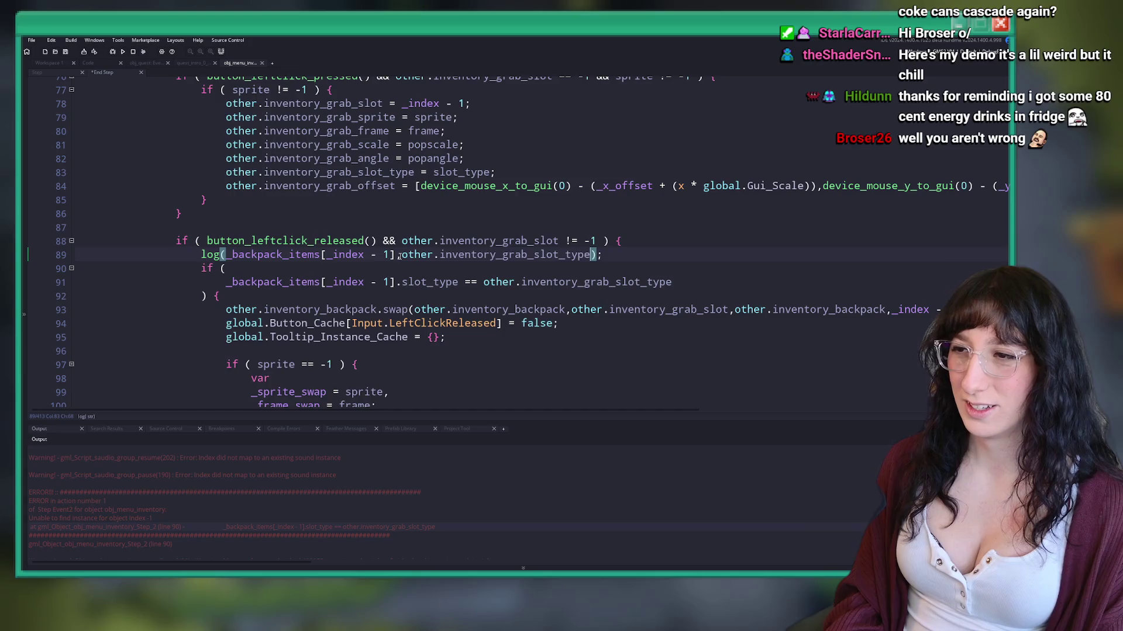
key(BackSpace)
key(BackSpace)
key(BackSpace)
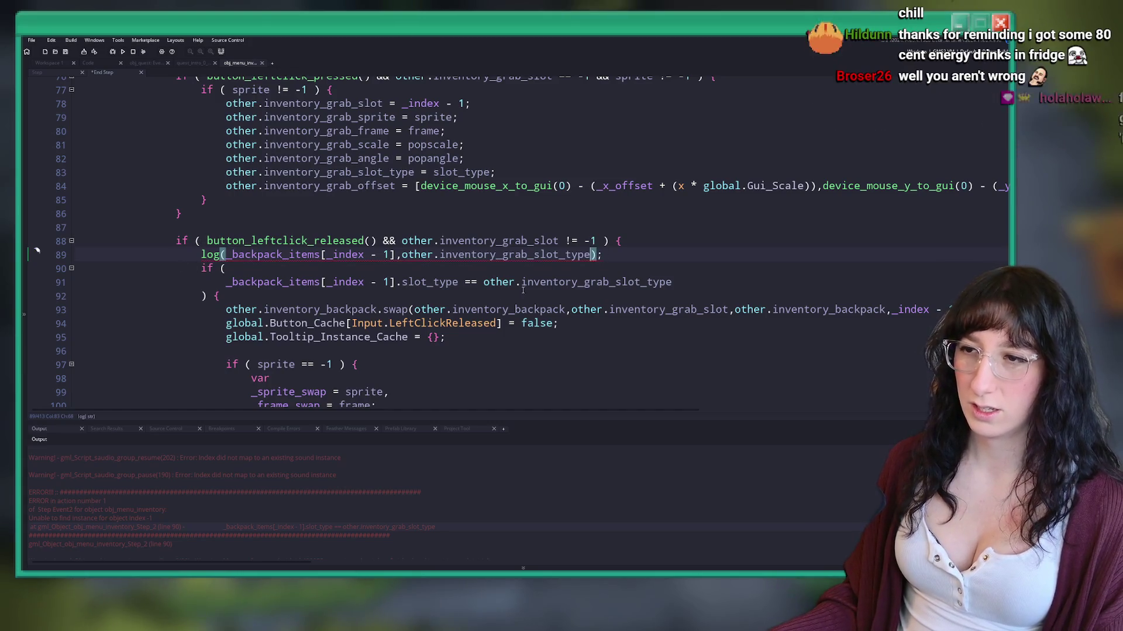
click(531, 257)
Step: Duplicate the log line to print other.inventory_grab_slot_type, then save and run the game
key(ctrl+d)
drag(226, 268, 397, 268)
text(other.inventory_grab_slot_type)
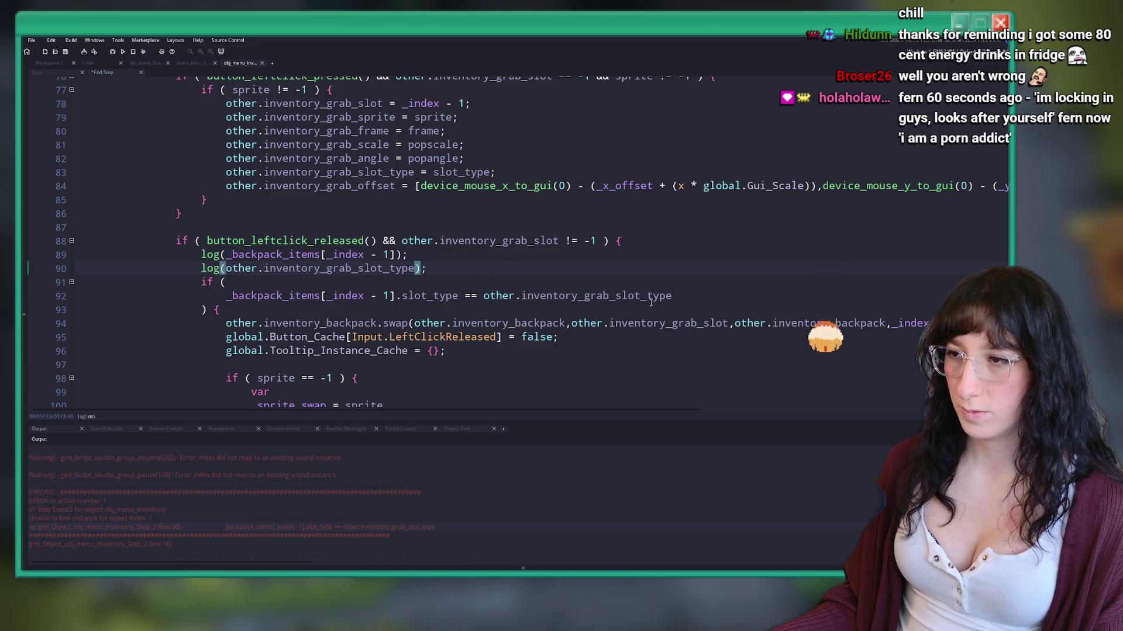
key(F5)
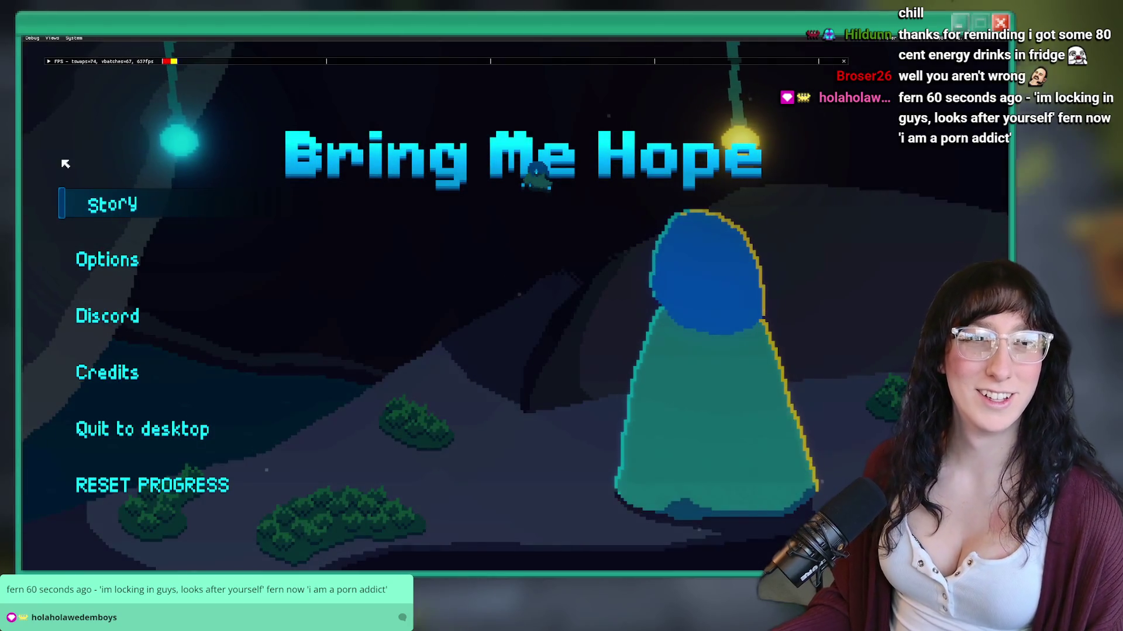
Step: Start the story and spawn a Holey Shoe with the item_spawn console command
click(112, 197)
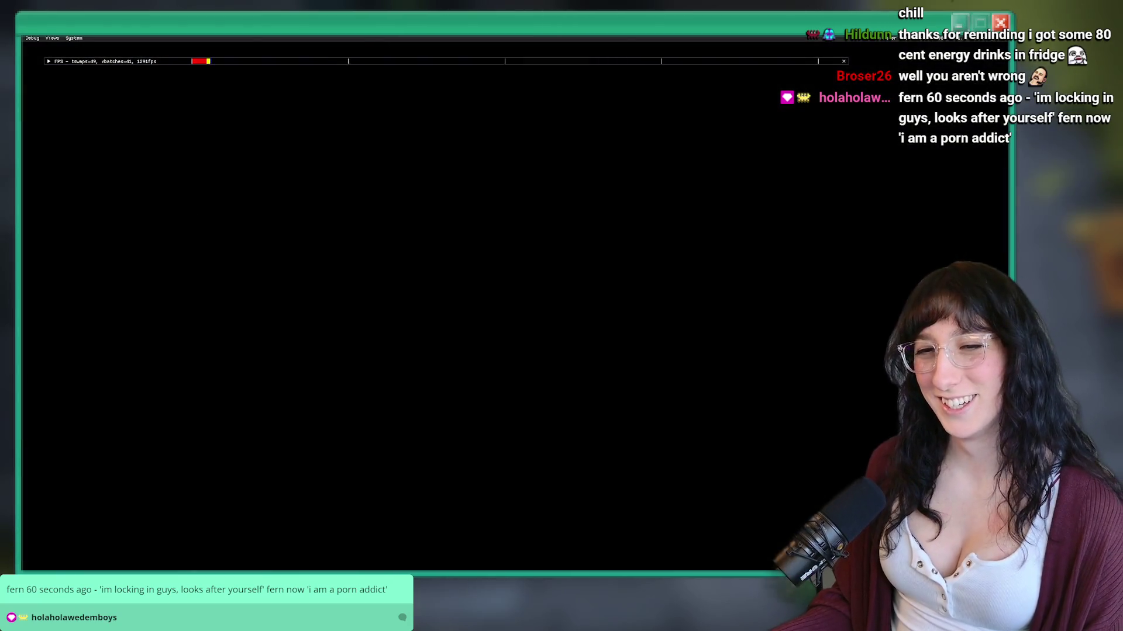
key(w)
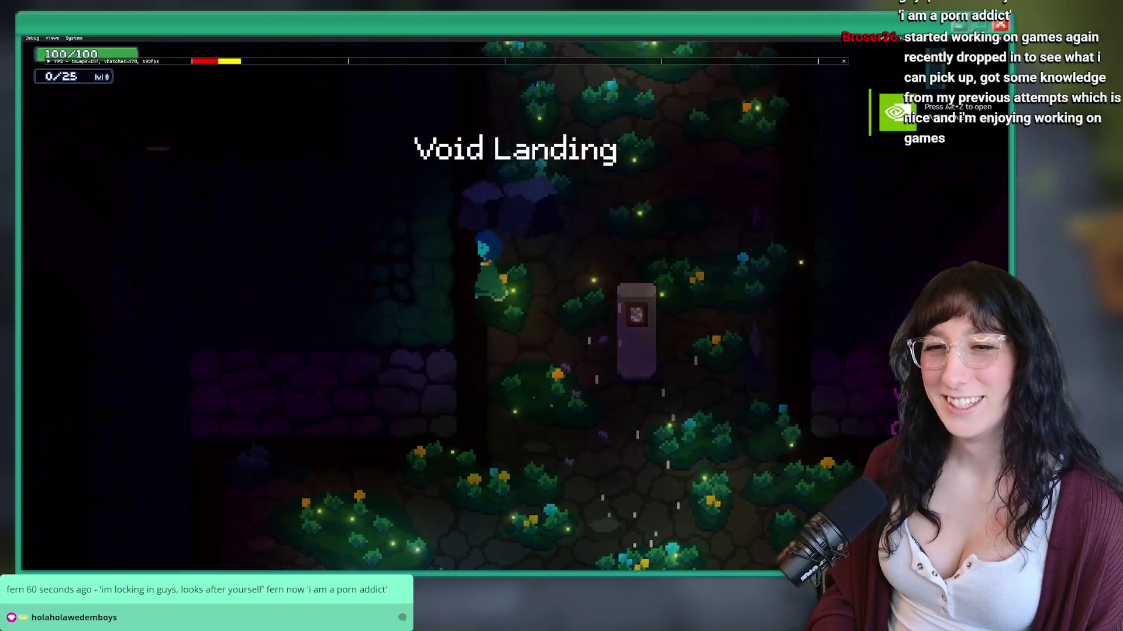
key(grave)
key(Return)
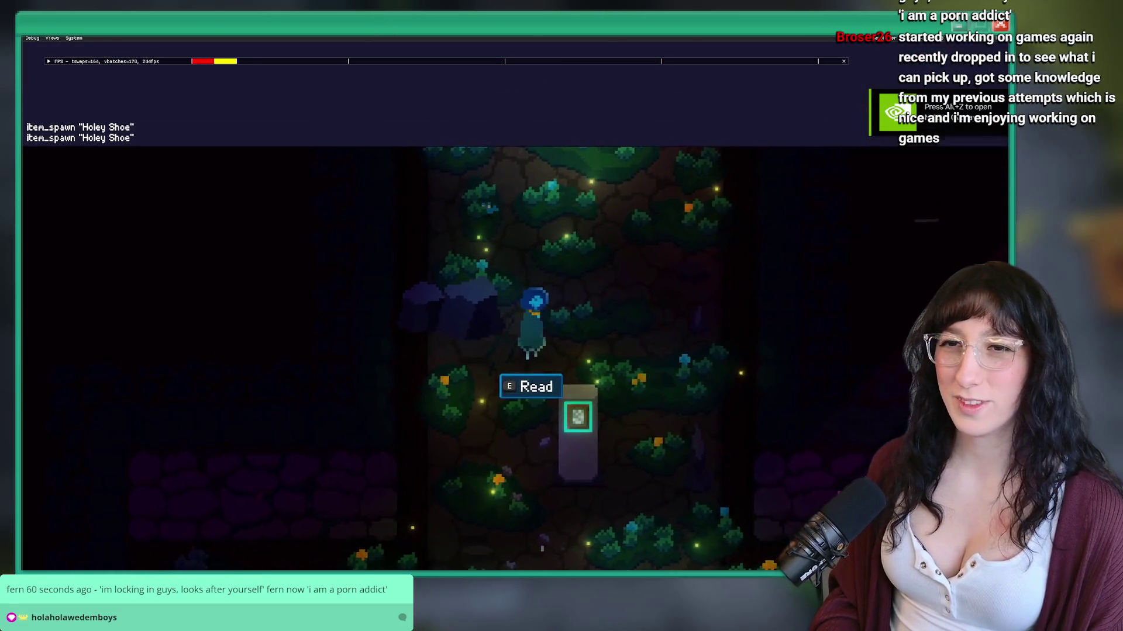
key(grave)
key(w)
key(grave)
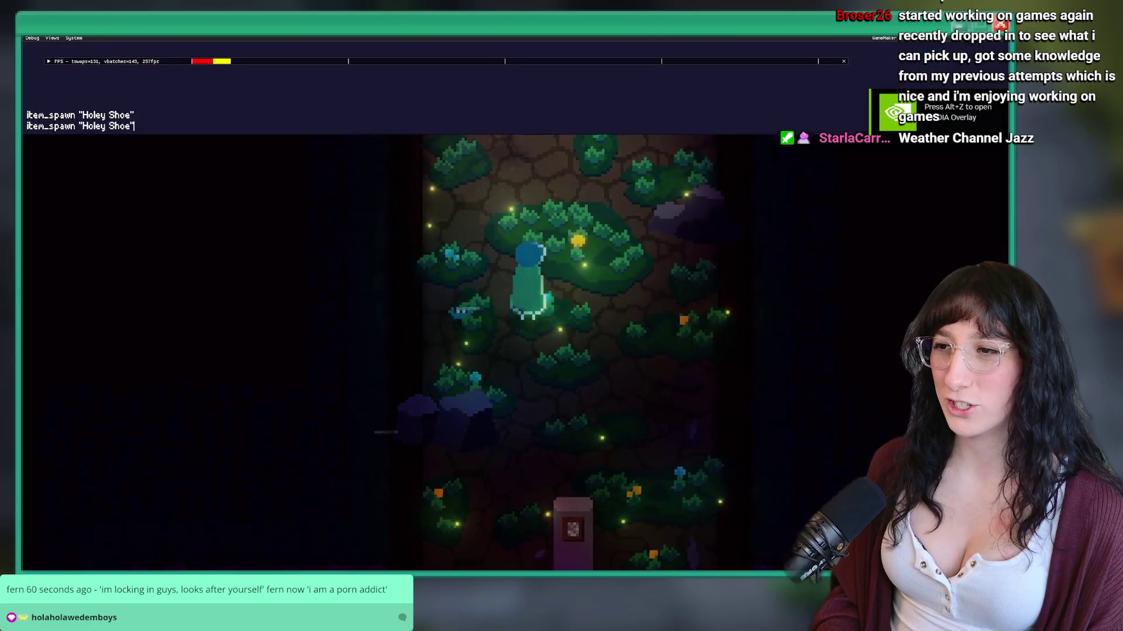
key(grave)
Step: Open the inventory and drag the Holey Shoe between the bottom-right and bottom-left slots
key(Tab)
mouse_move(312, 443)
mouse_down()
mouse_move(321, 453)
mouse_move(758, 460)
mouse_up()
key(a)
mouse_move(679, 460)
mouse_down()
mouse_move(378, 459)
mouse_move(372, 355)
mouse_up()
mouse_move(393, 486)
mouse_down()
mouse_move(351, 460)
mouse_move(305, 469)
mouse_move(401, 484)
mouse_move(388, 454)
mouse_move(771, 467)
mouse_up()
mouse_move(393, 458)
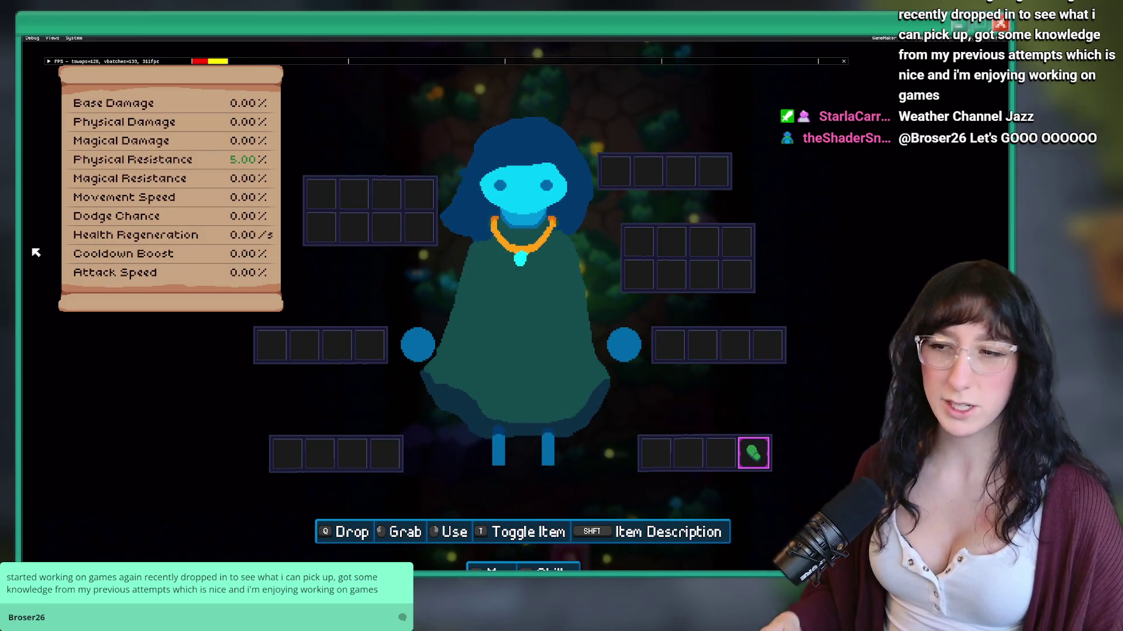
Step: Drag the Holey Shoe between the right and left feet rows, ending in the left slots without crashing
key(space)
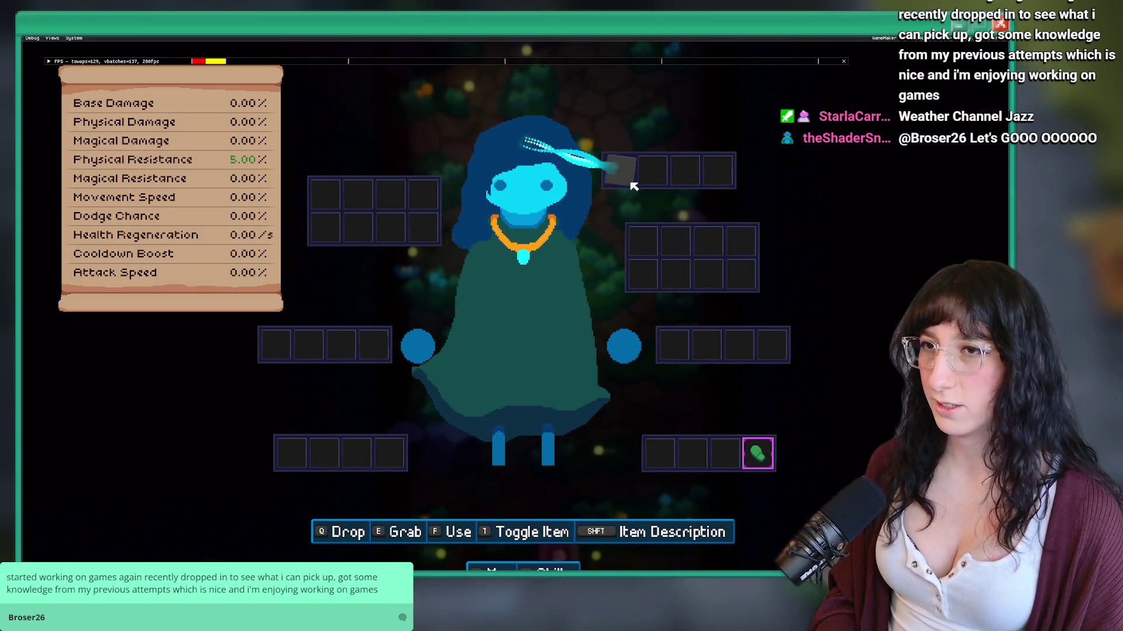
click(665, 183)
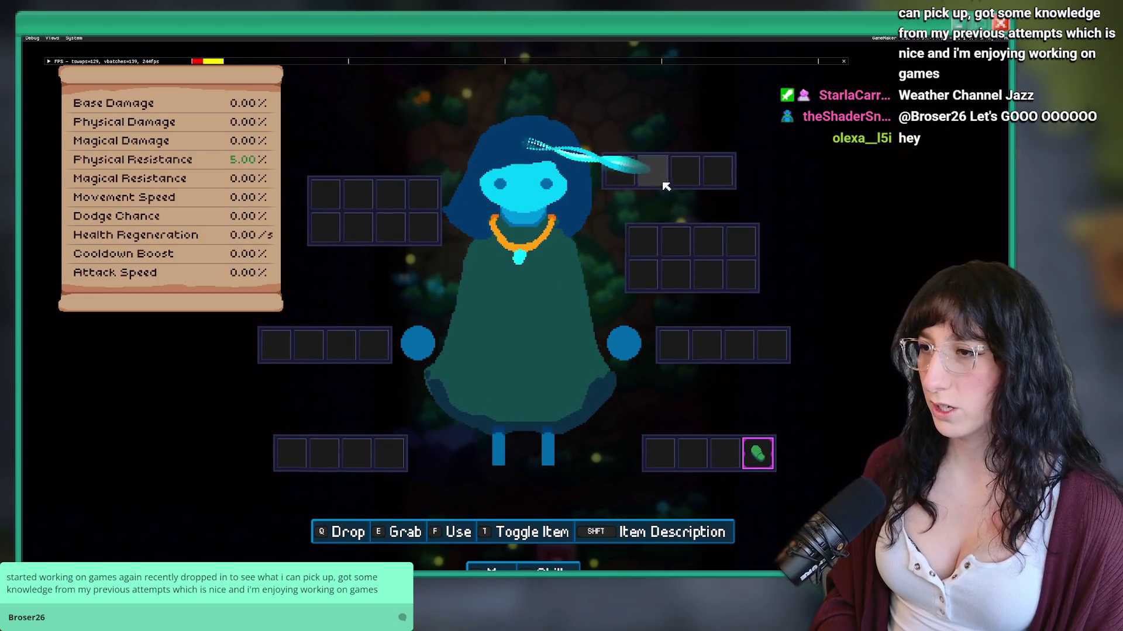
click(683, 402)
mouse_move(735, 468)
mouse_down()
mouse_move(708, 468)
mouse_move(753, 461)
mouse_move(308, 461)
mouse_move(388, 461)
mouse_up()
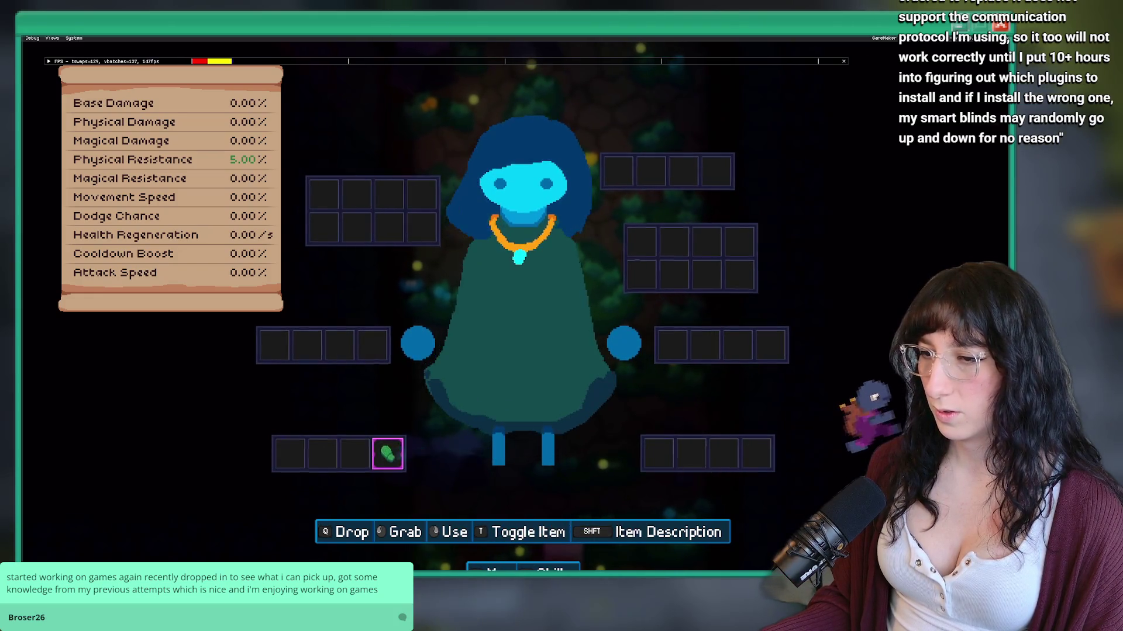
mouse_move(401, 409)
mouse_down()
mouse_move(441, 502)
mouse_move(821, 504)
mouse_move(752, 502)
mouse_move(815, 507)
mouse_move(754, 506)
mouse_move(810, 504)
mouse_move(795, 510)
mouse_up()
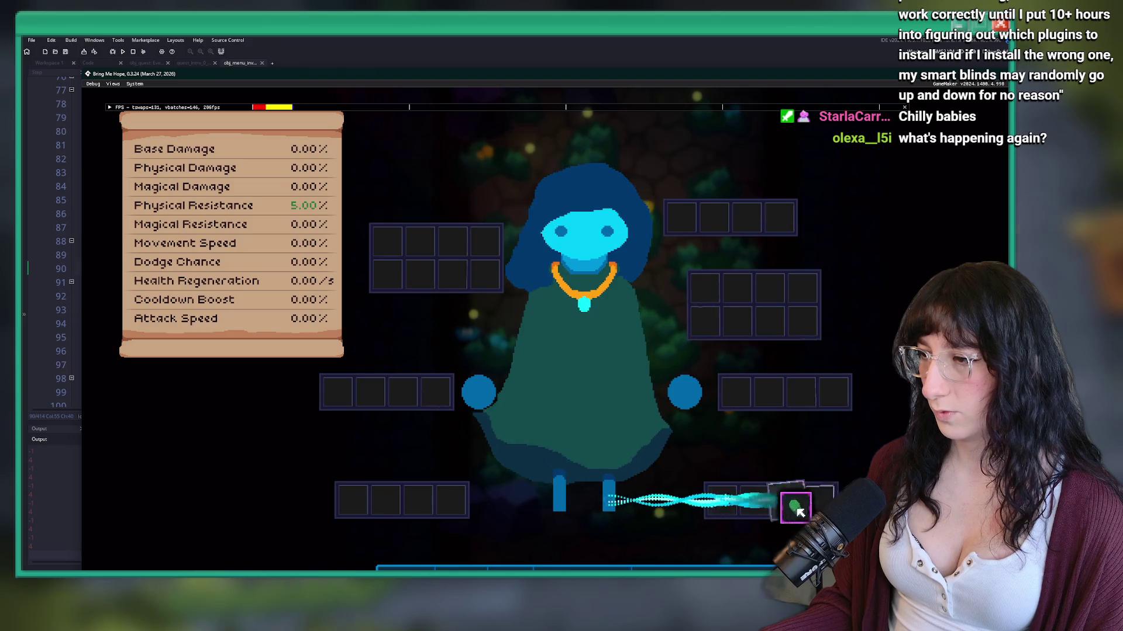
drag(744, 515, 386, 501)
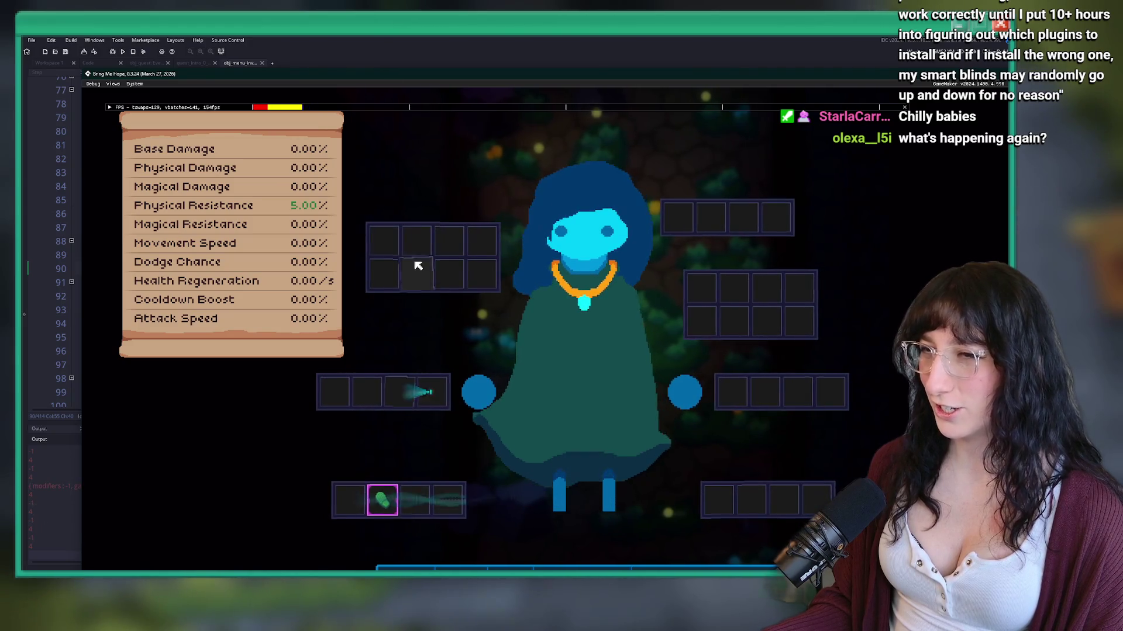
Step: Move the Holey Shoe into the bottom-right row and shuffle it between the third and fourth slots
mouse_move(368, 80)
mouse_down()
mouse_move(368, 45)
mouse_move(357, 45)
mouse_up()
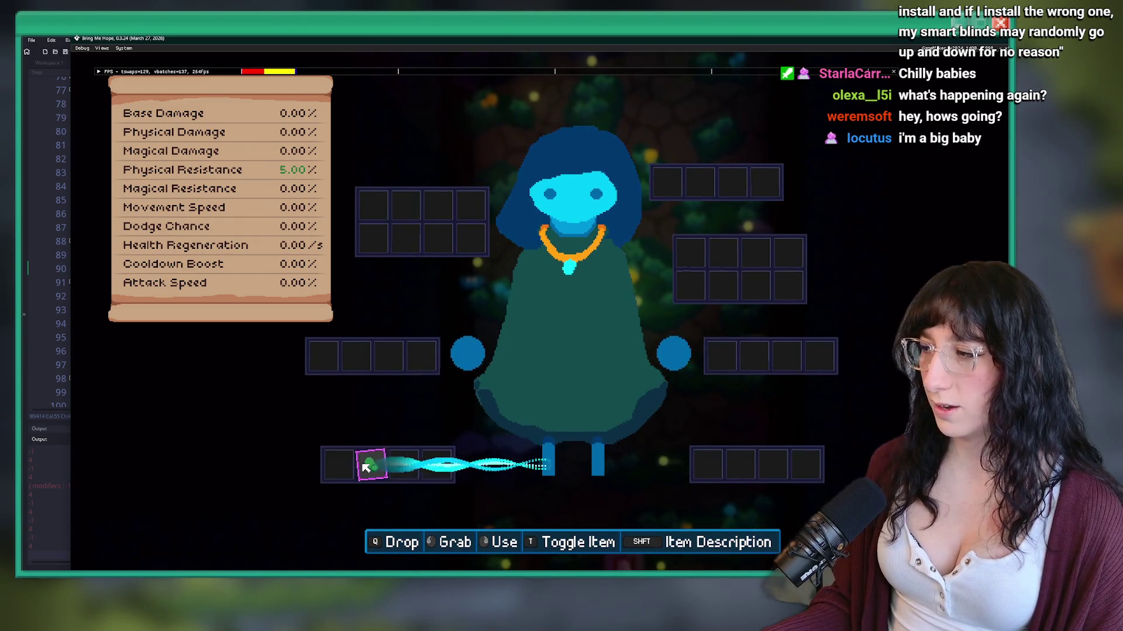
mouse_move(391, 469)
drag(390, 469, 818, 465)
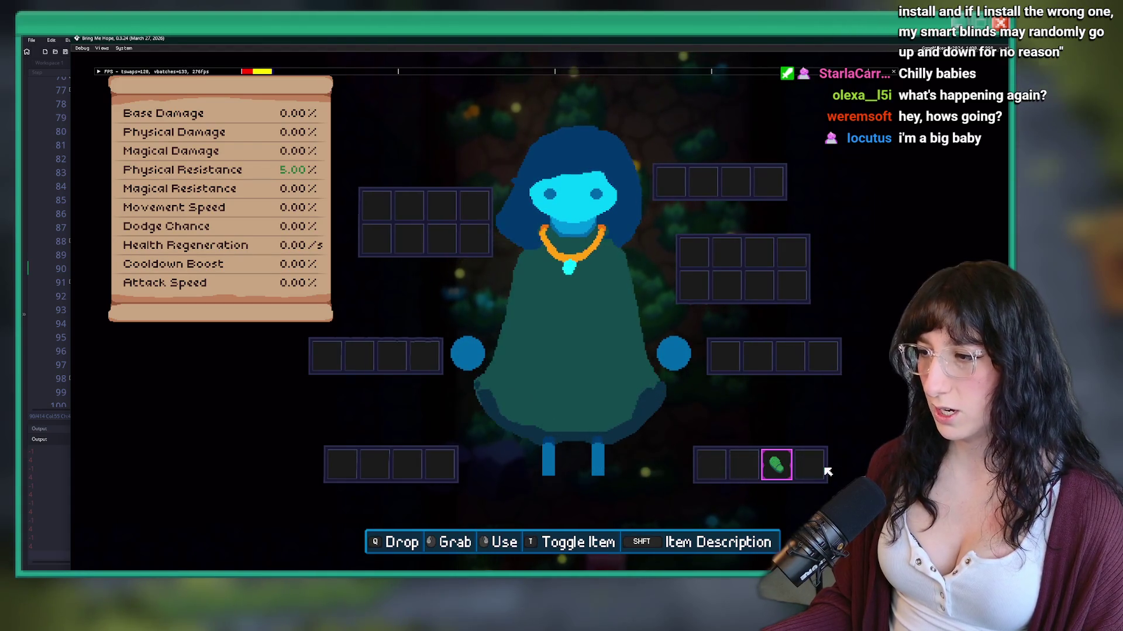
drag(776, 466, 806, 469)
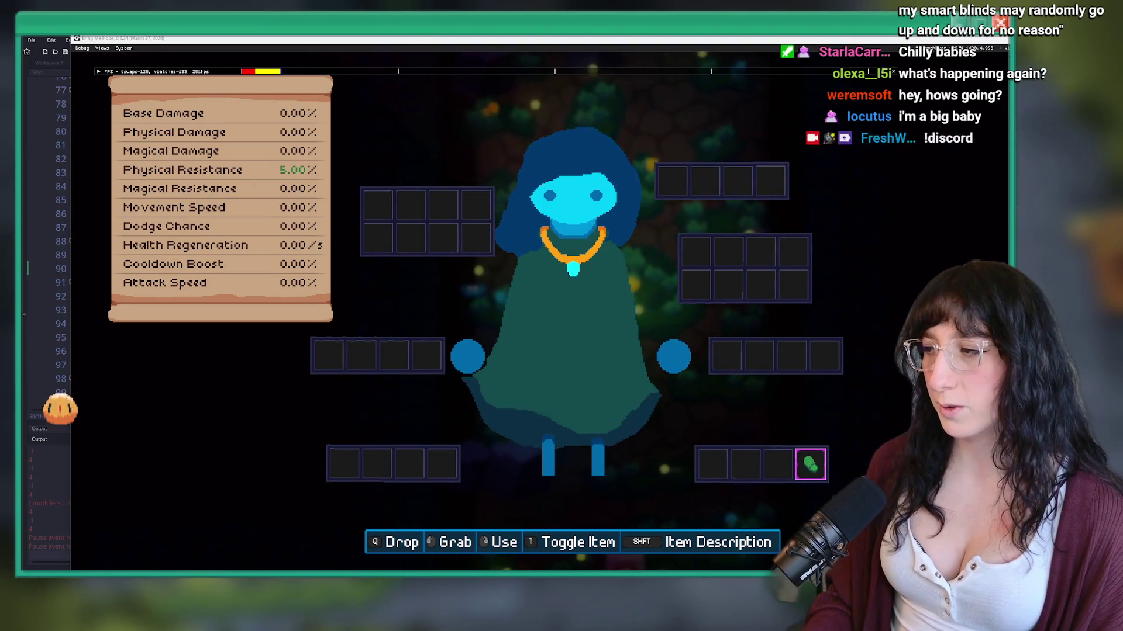
drag(795, 465, 785, 465)
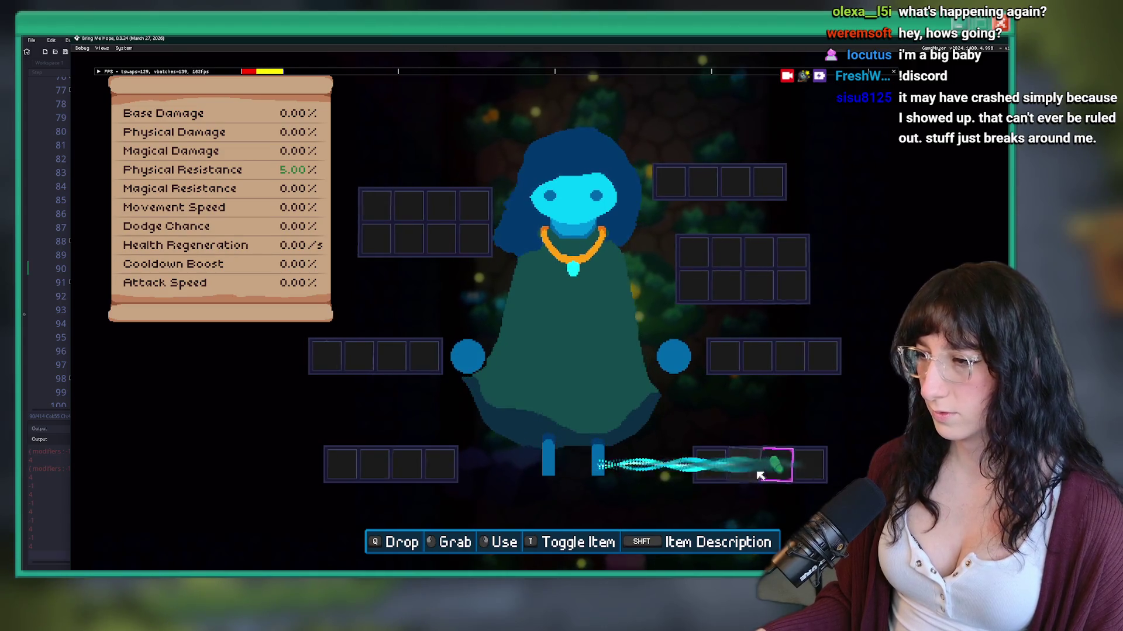
drag(760, 476, 816, 468)
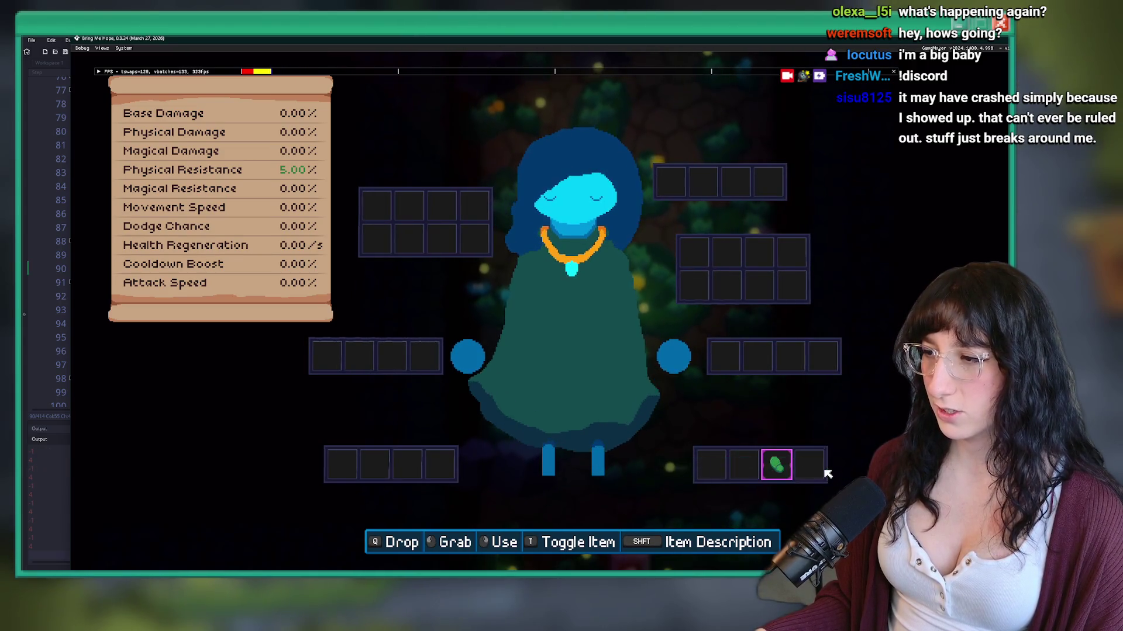
Step: Show the shoe's description briefly, then drop it in the last bottom-right slot
key(shift)
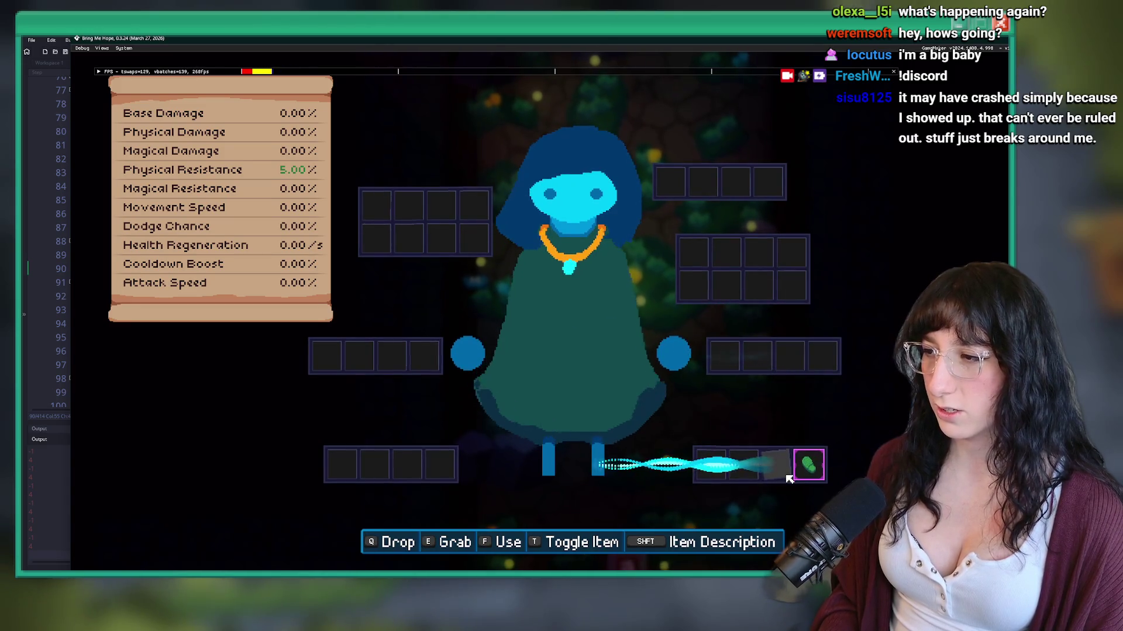
mouse_move(819, 477)
mouse_down()
mouse_move(797, 288)
mouse_move(797, 366)
mouse_move(729, 473)
mouse_move(354, 478)
mouse_move(754, 478)
mouse_up()
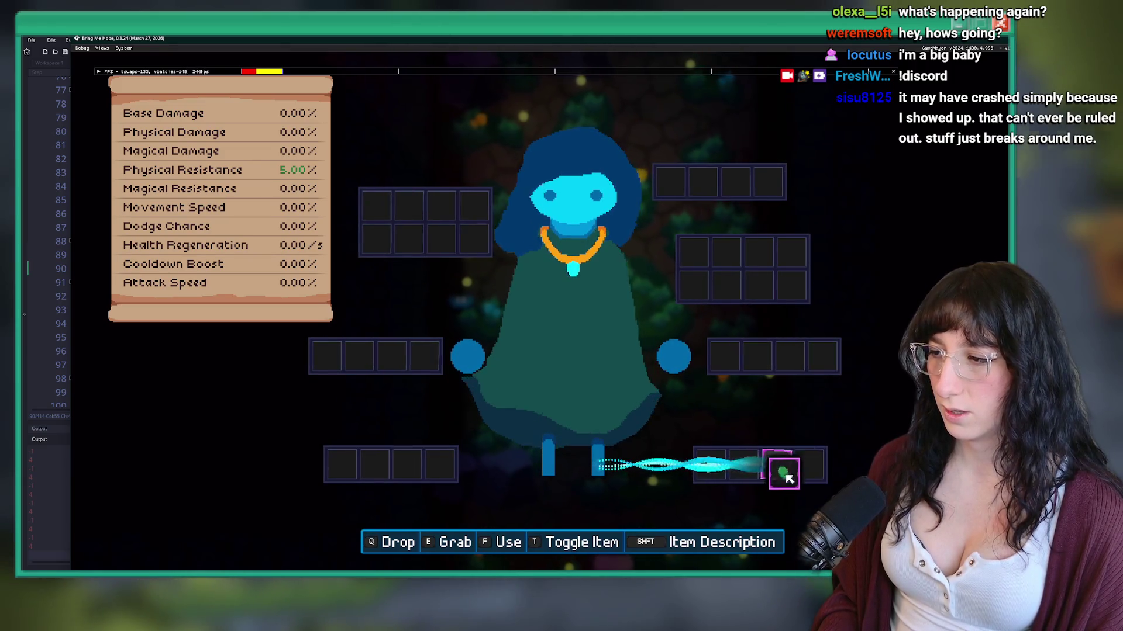
click(818, 478)
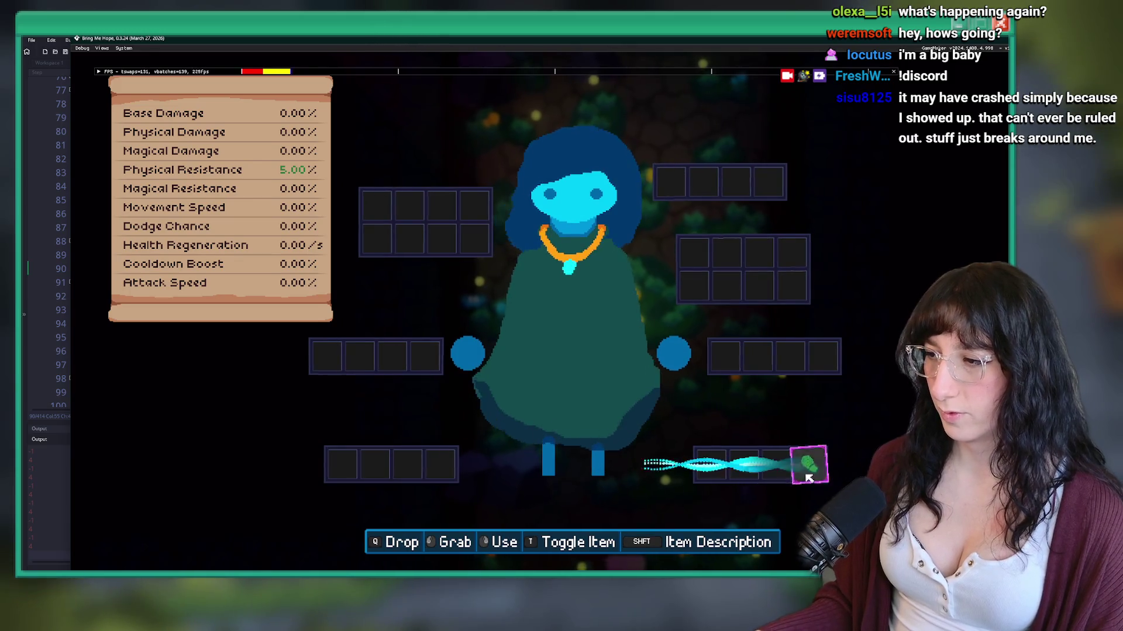
mouse_move(822, 471)
mouse_down()
mouse_move(766, 467)
mouse_move(821, 466)
mouse_move(778, 467)
mouse_move(808, 468)
mouse_move(809, 479)
mouse_move(782, 476)
mouse_move(806, 462)
mouse_move(796, 463)
mouse_up()
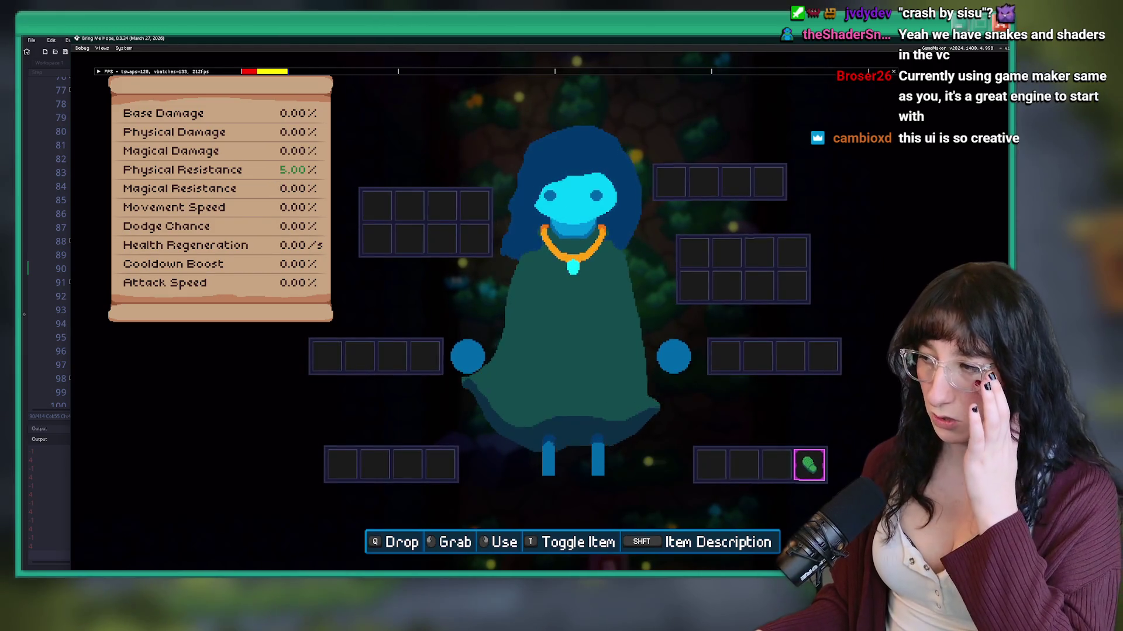
Step: Pick the shoe up again, refocus the game window and leave the inventory page with Escape
drag(809, 466, 838, 472)
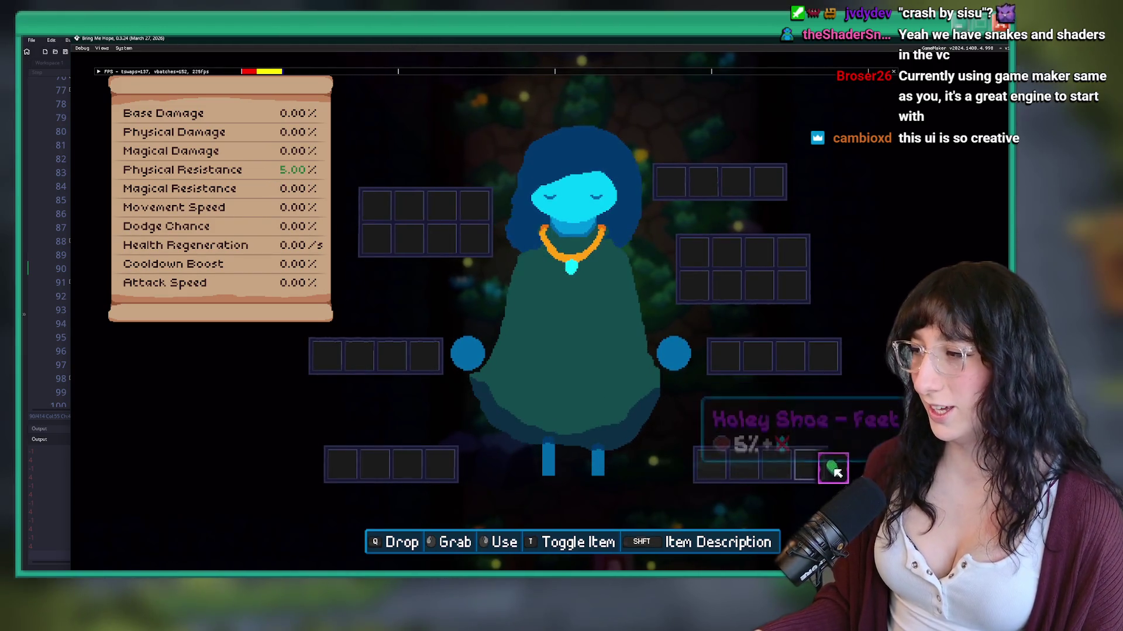
key(alt+Tab)
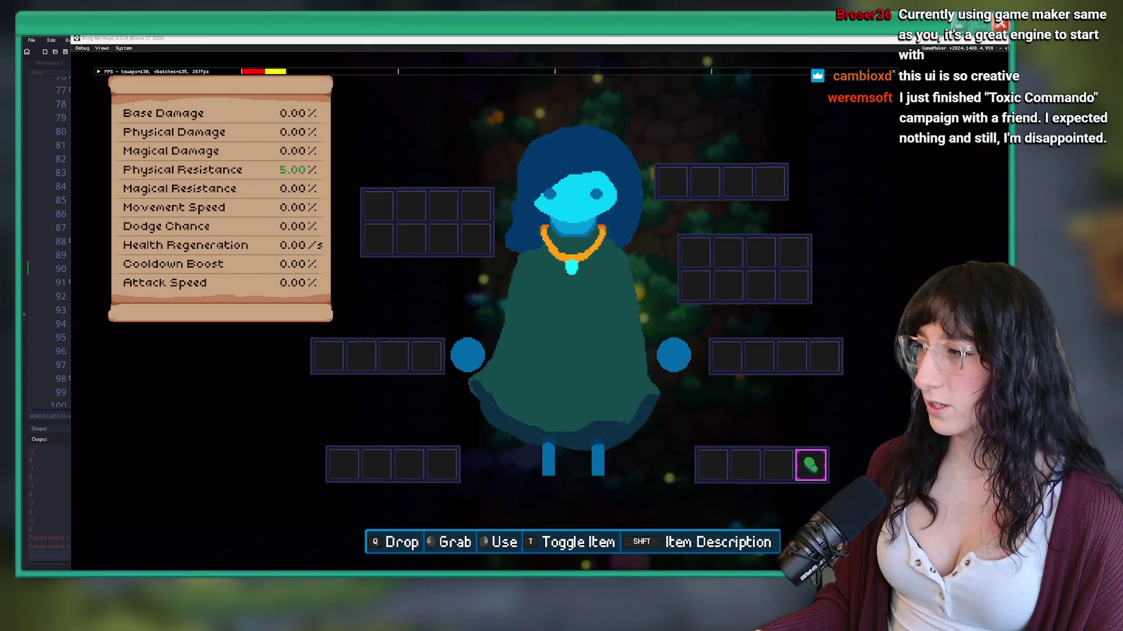
click(786, 331)
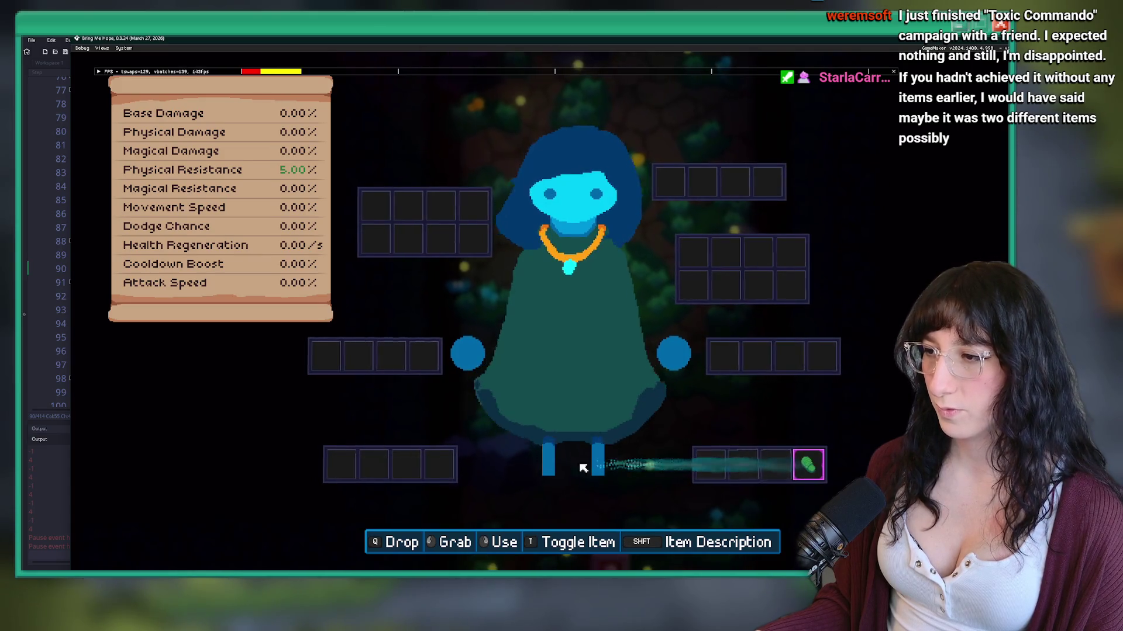
key(Escape)
Step: Flip to the map and back, nudge the shoe one slot left, and quit the game
key(x)
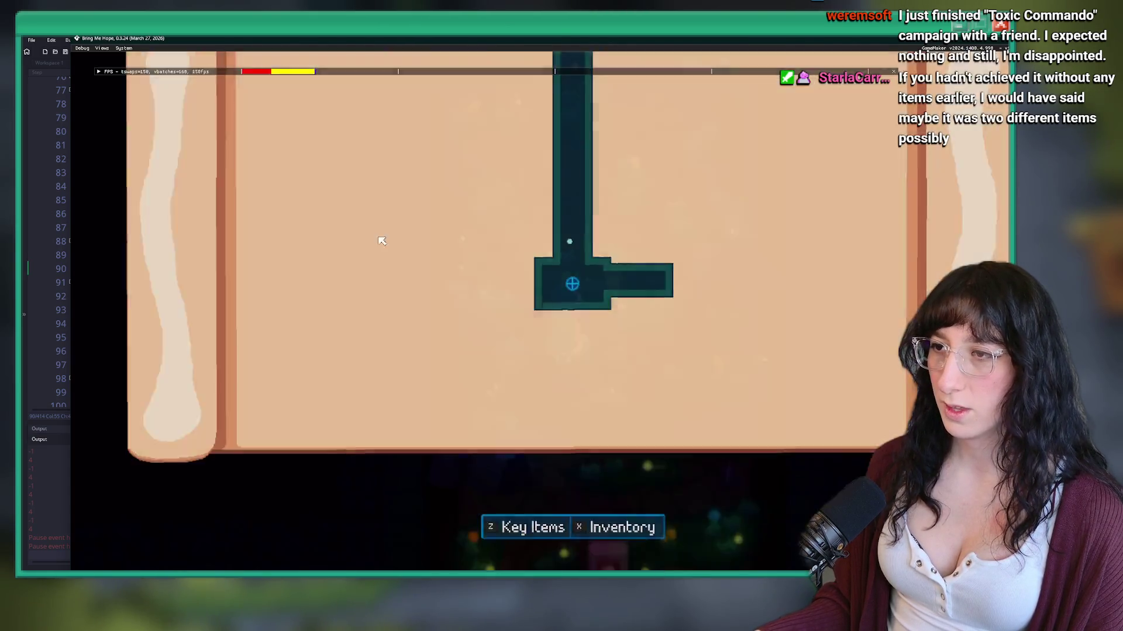
key(x)
mouse_move(809, 465)
mouse_down()
mouse_move(776, 465)
mouse_move(809, 465)
mouse_up()
key(Escape)
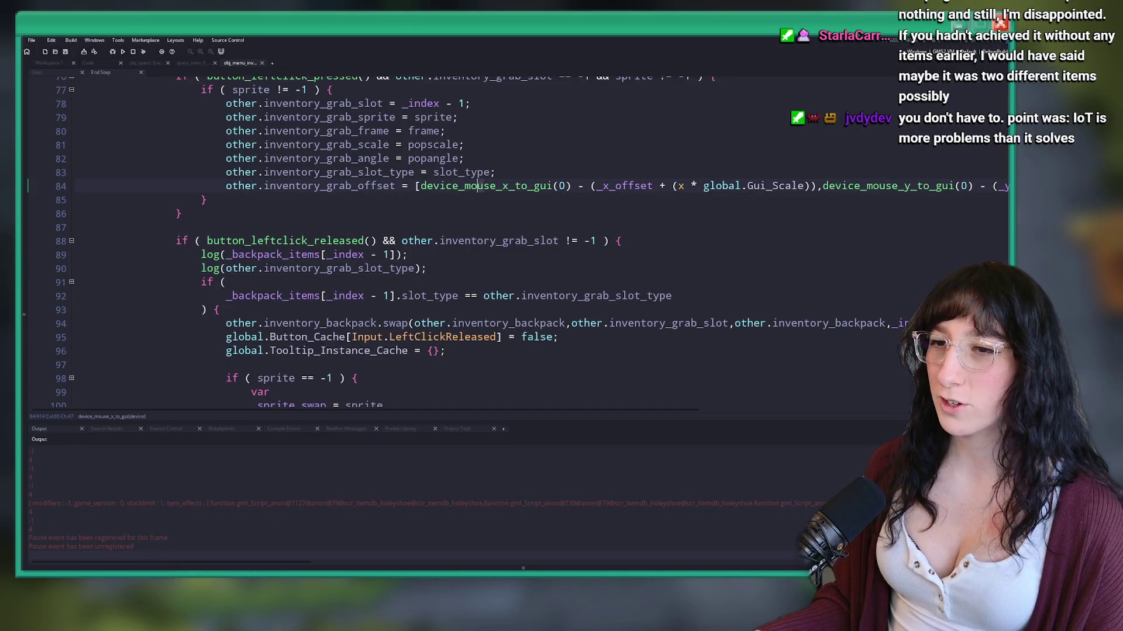
Step: Delete the two debug log lines from the slot-swap code
drag(427, 269, 233, 254)
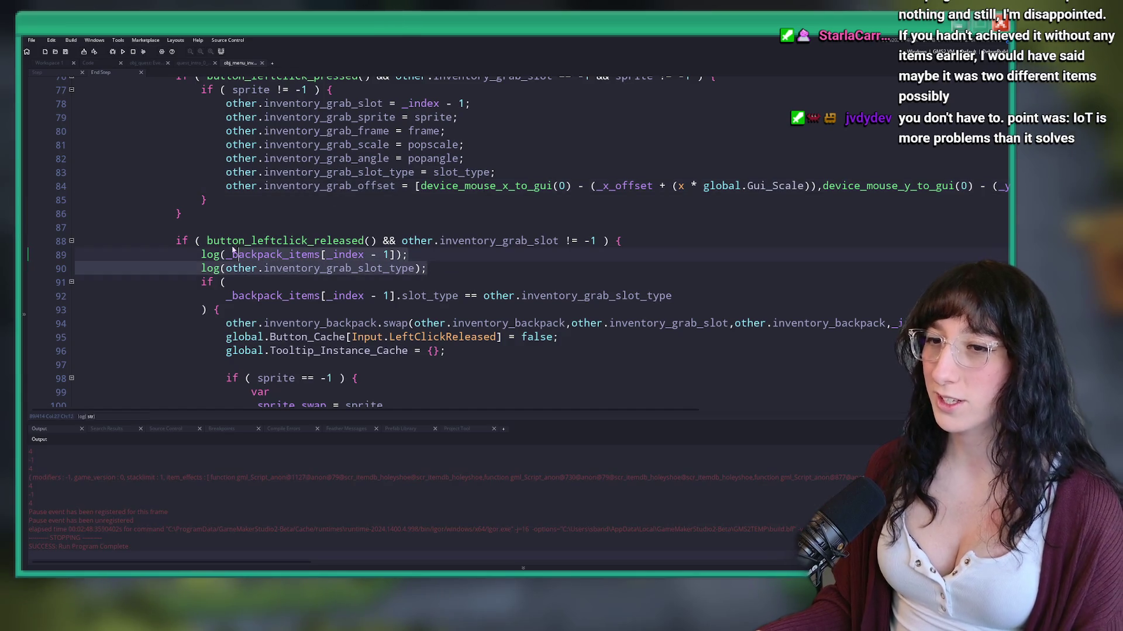
key(BackSpace)
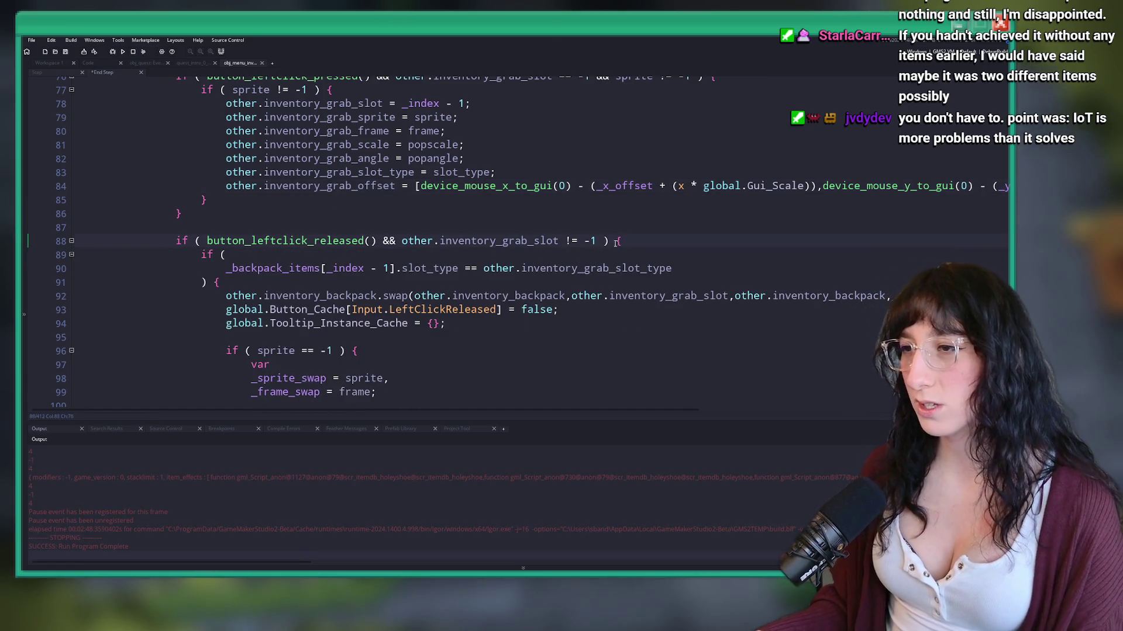
click(615, 242)
scroll(615, 241, down, 15)
scroll(247, 202, up, 15)
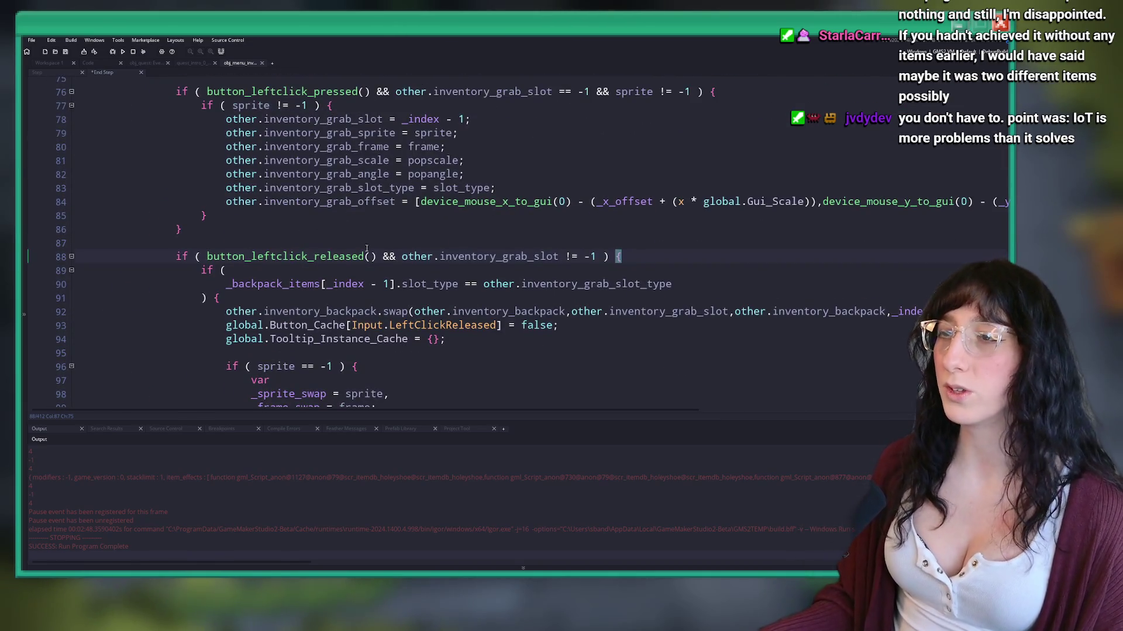
scroll(367, 248, down, 1)
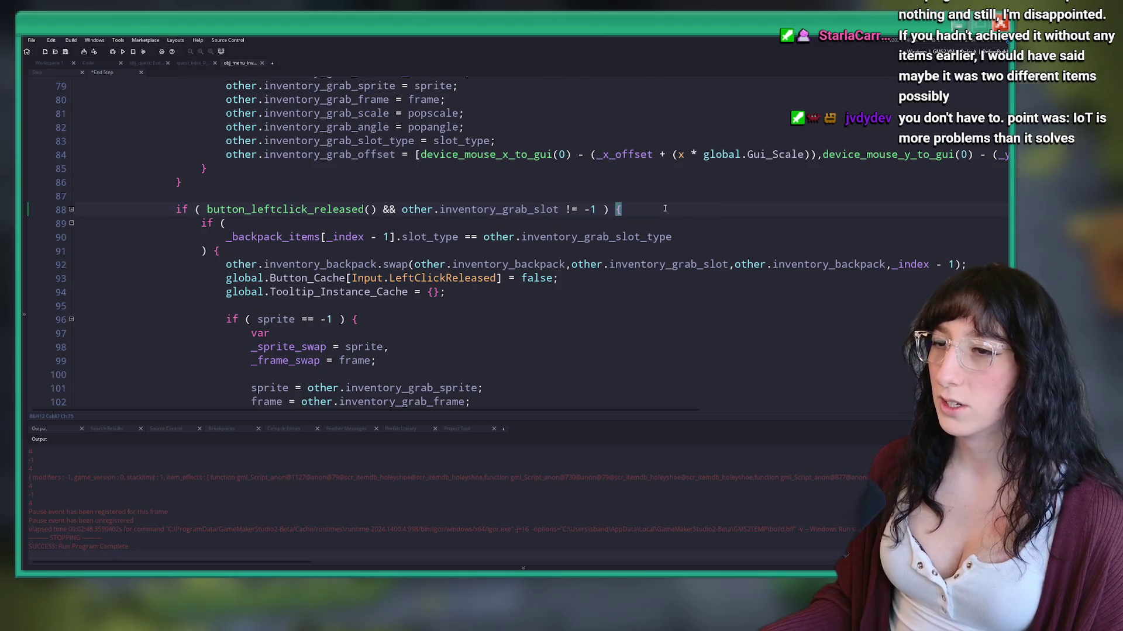
Step: Insert a 'try {' line after line 88 and a closing brace after the block
key(Return)
text(try)
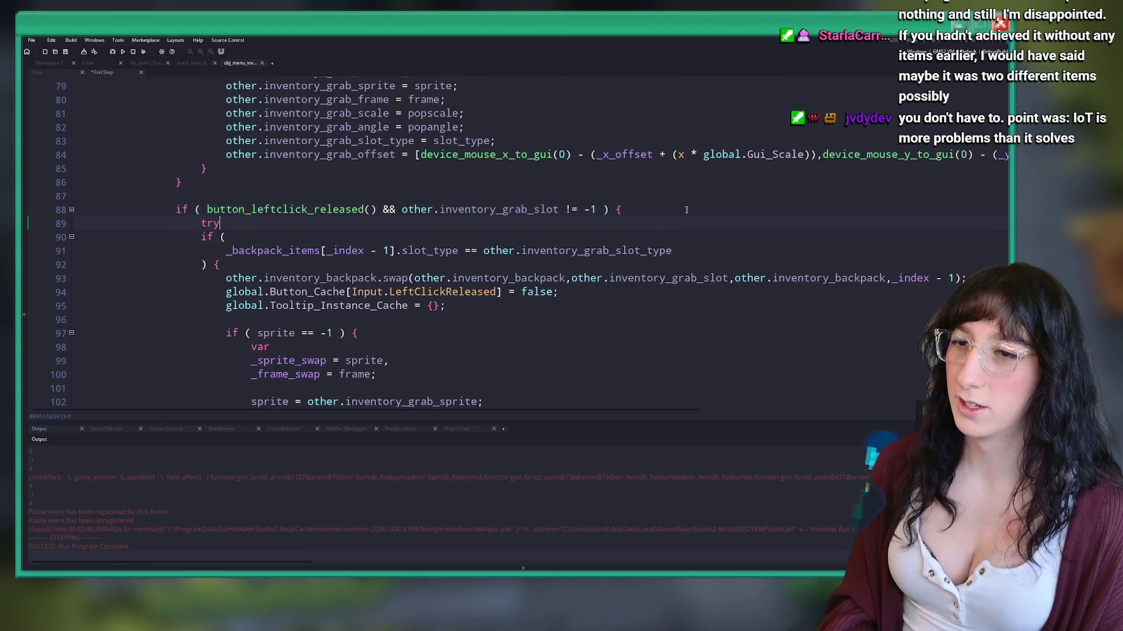
click(687, 210)
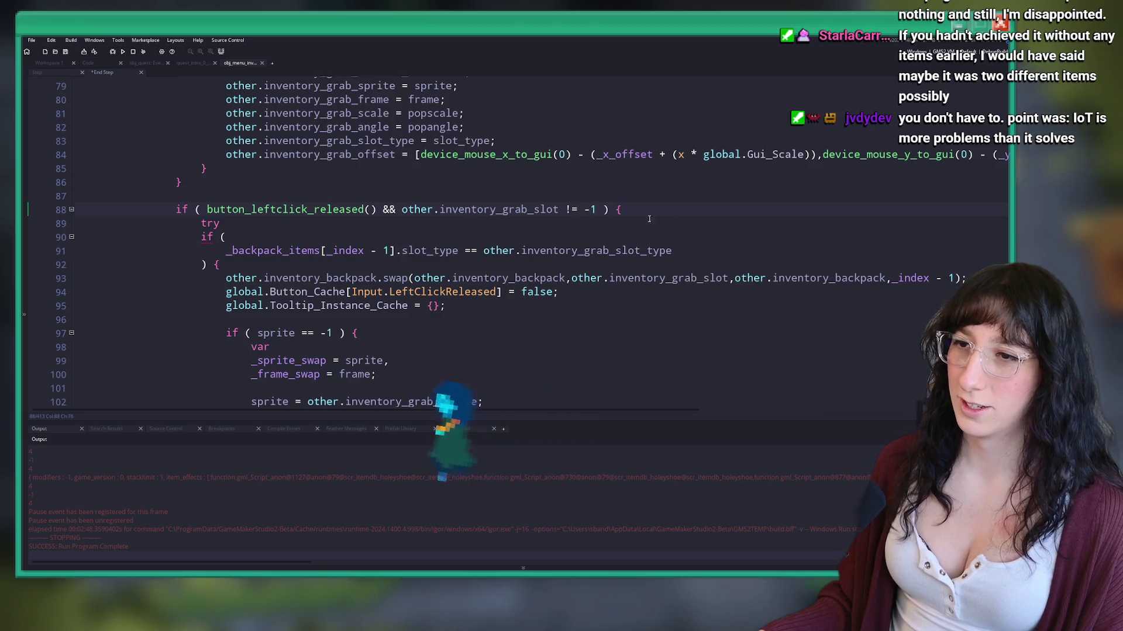
click(377, 220)
text({)
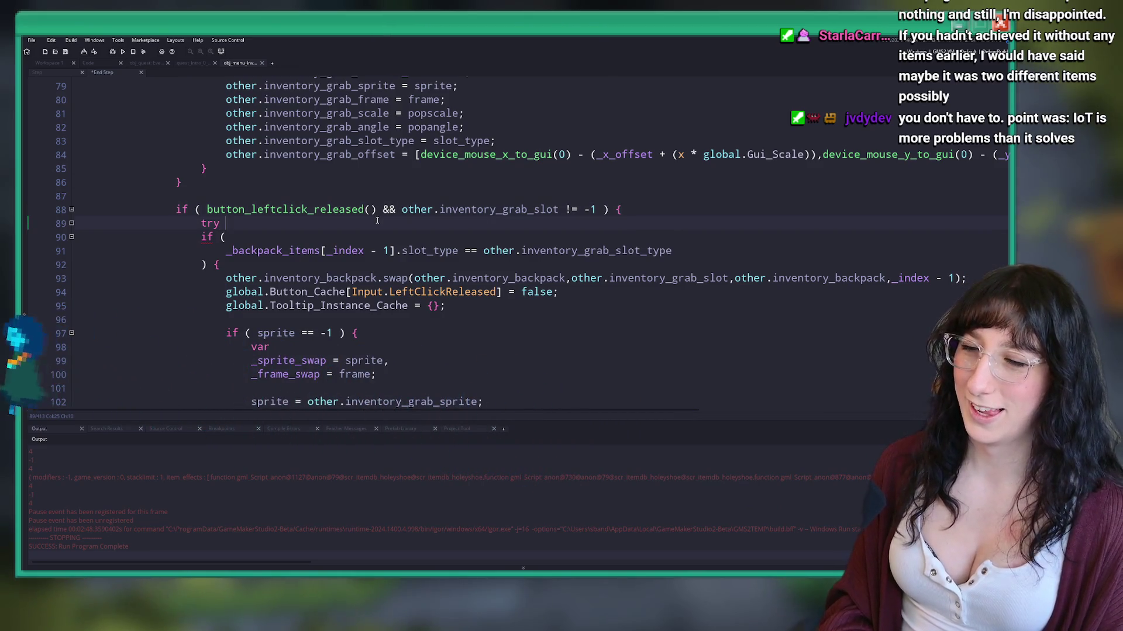
scroll(197, 327, down, 15)
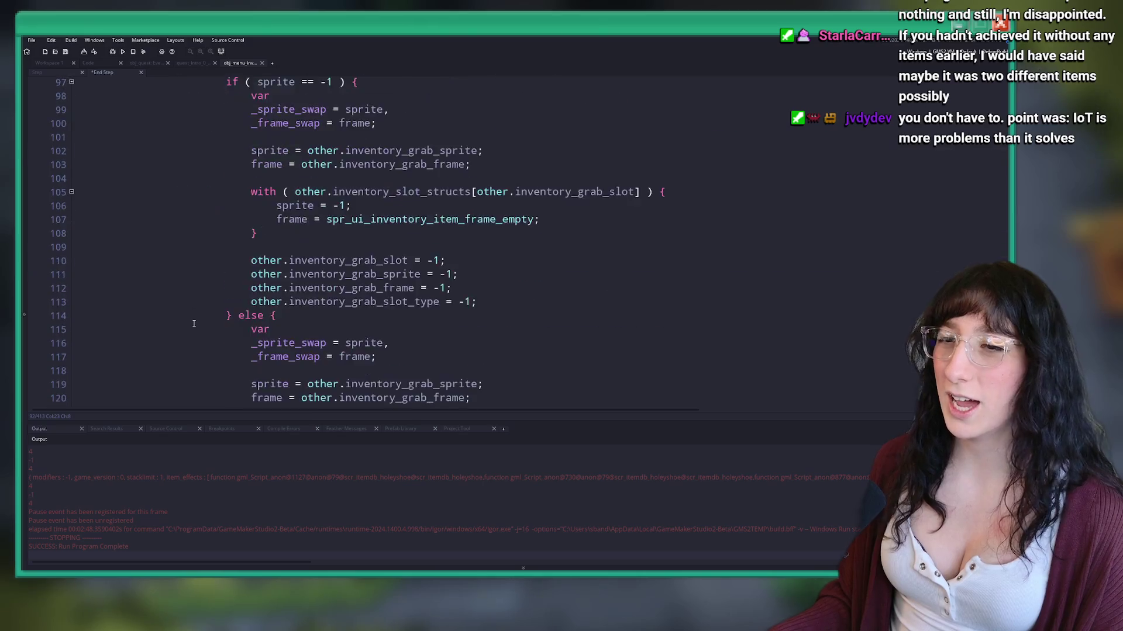
key(Return)
text(}{)
Step: Indent lines 90–135 inside the try block and run the game with F5
mouse_move(242, 228)
mouse_down()
mouse_move(214, 111)
mouse_move(207, 153)
mouse_move(188, 168)
mouse_up()
key(Tab)
click(279, 166)
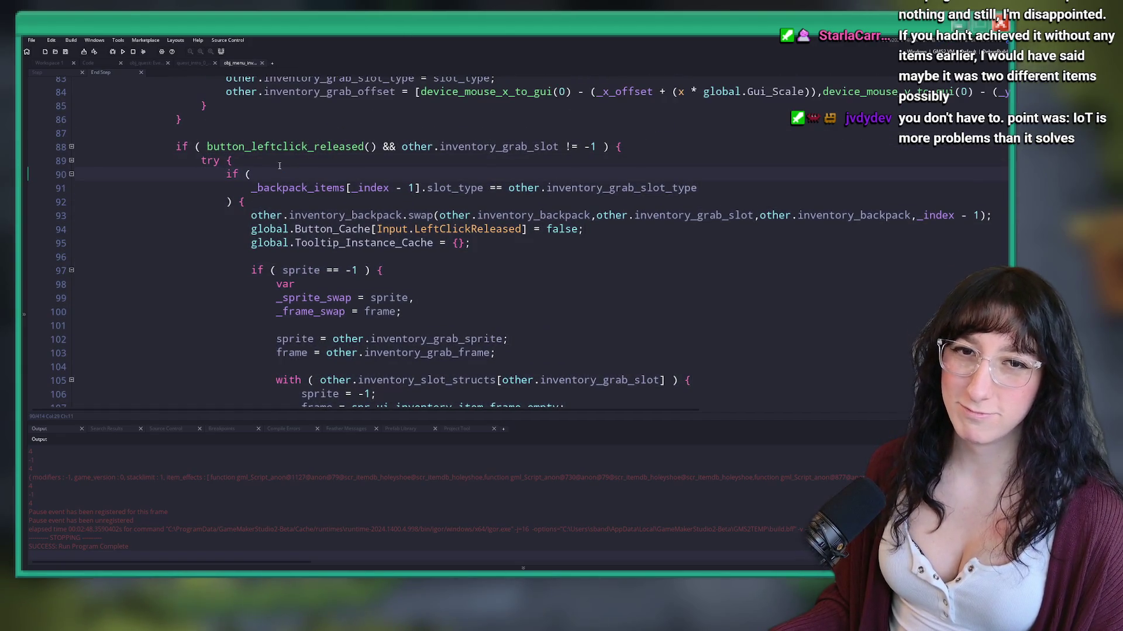
scroll(279, 166, up, 1)
scroll(293, 179, up, 1)
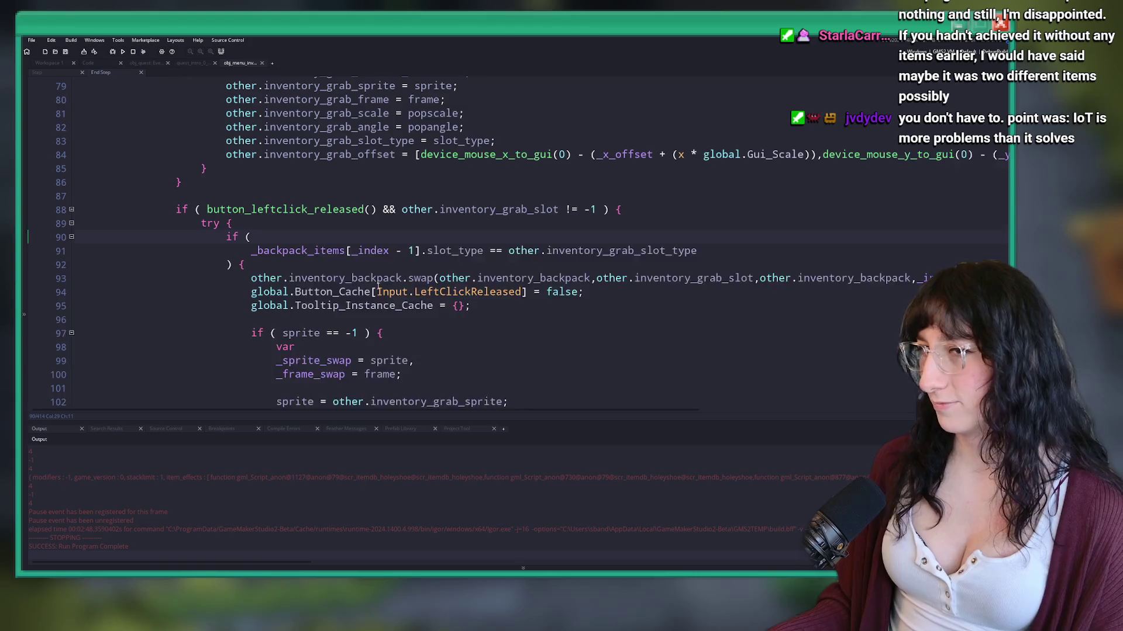
key(F5)
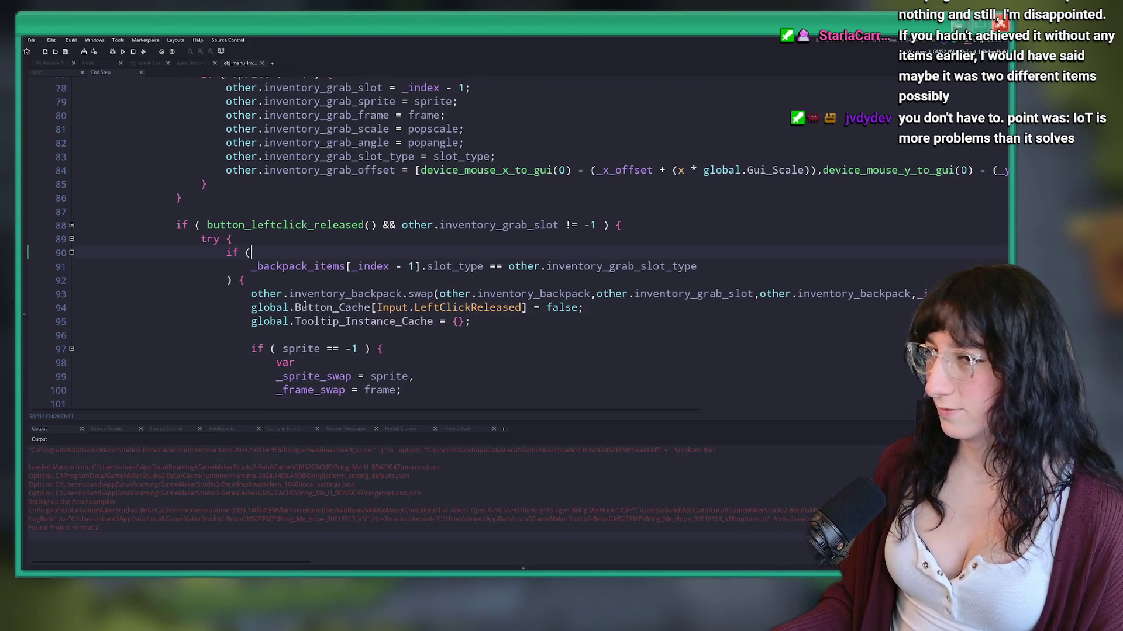
click(207, 240)
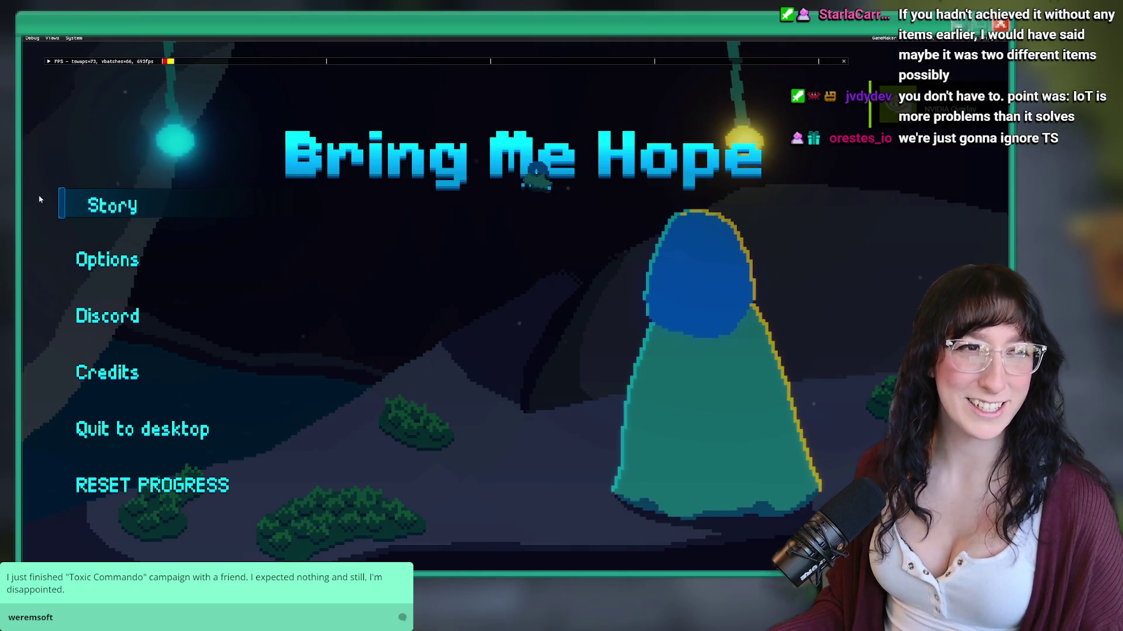
Step: Start Story from the title menu and walk the player up out of the portal
key(Return)
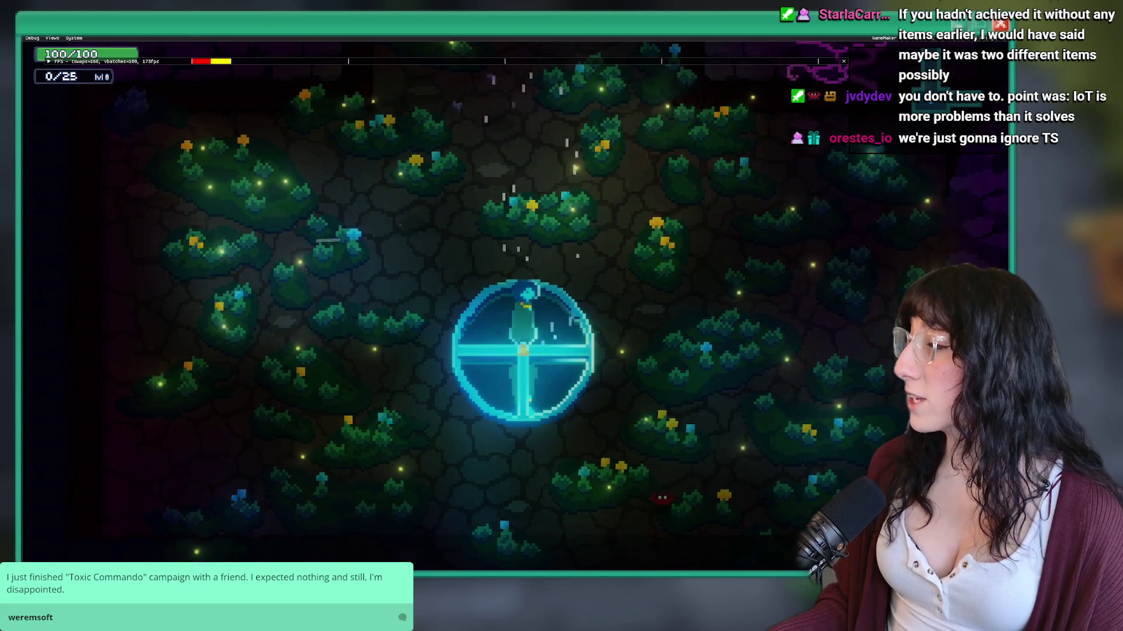
key(w)
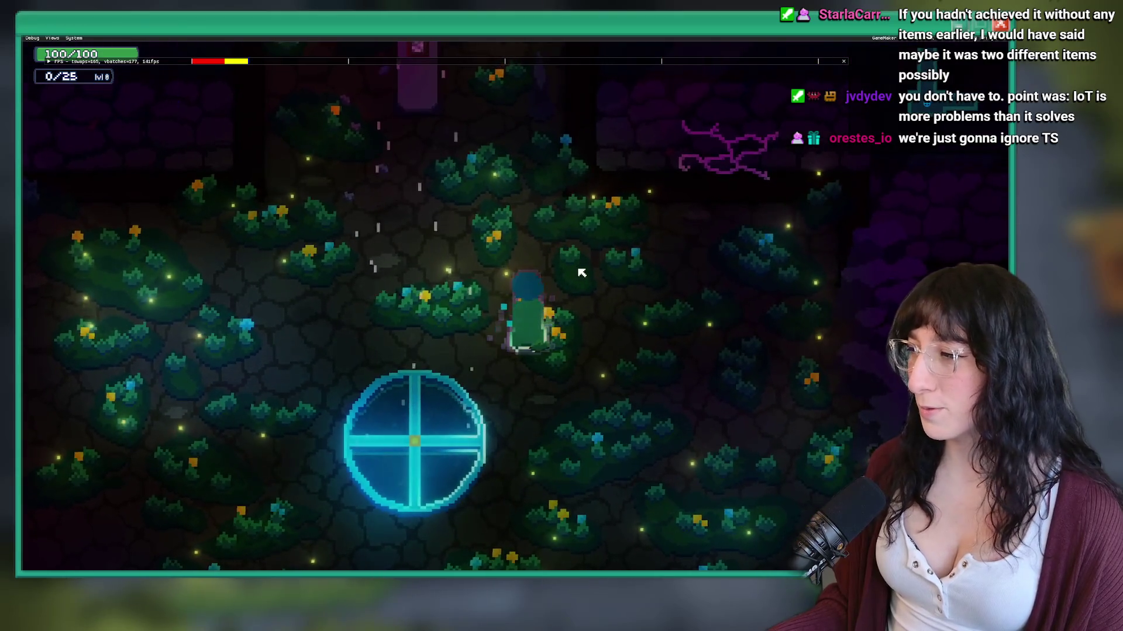
key(w)
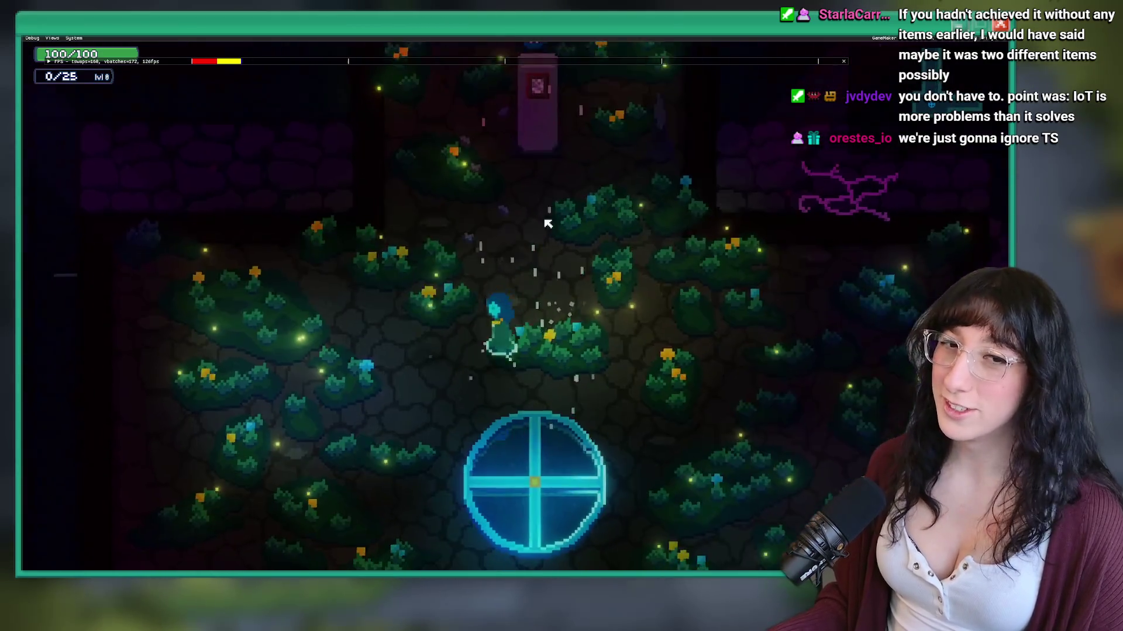
key(w)
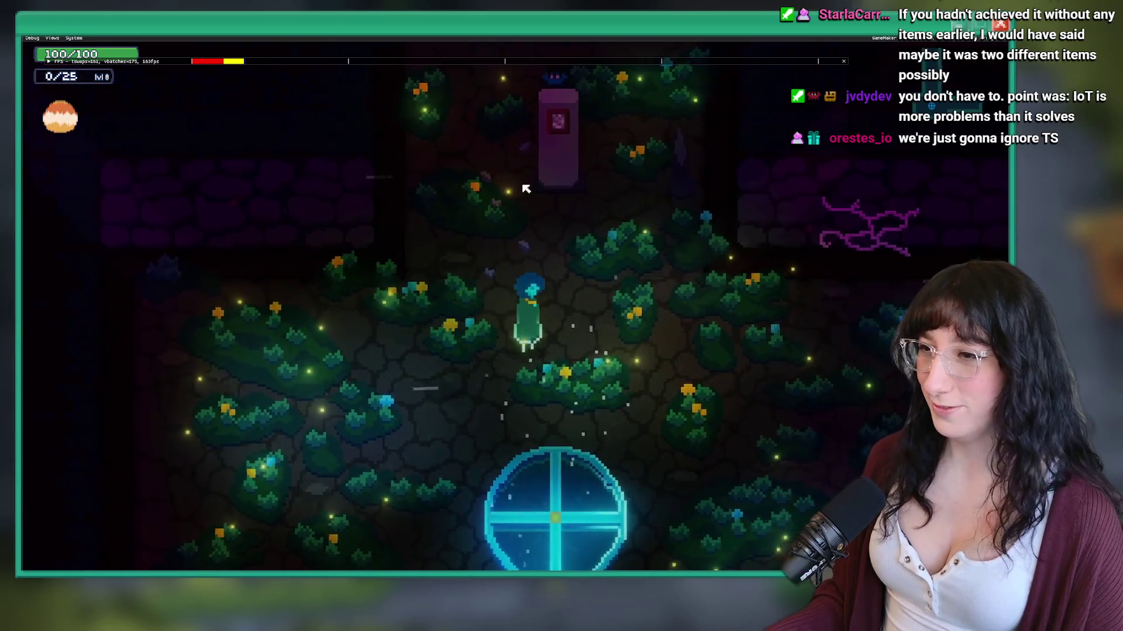
Step: Spawn Holey Shoes via the debug console and drag the item to the second equipment slot
key(Tab)
key(Tab)
key(Tab)
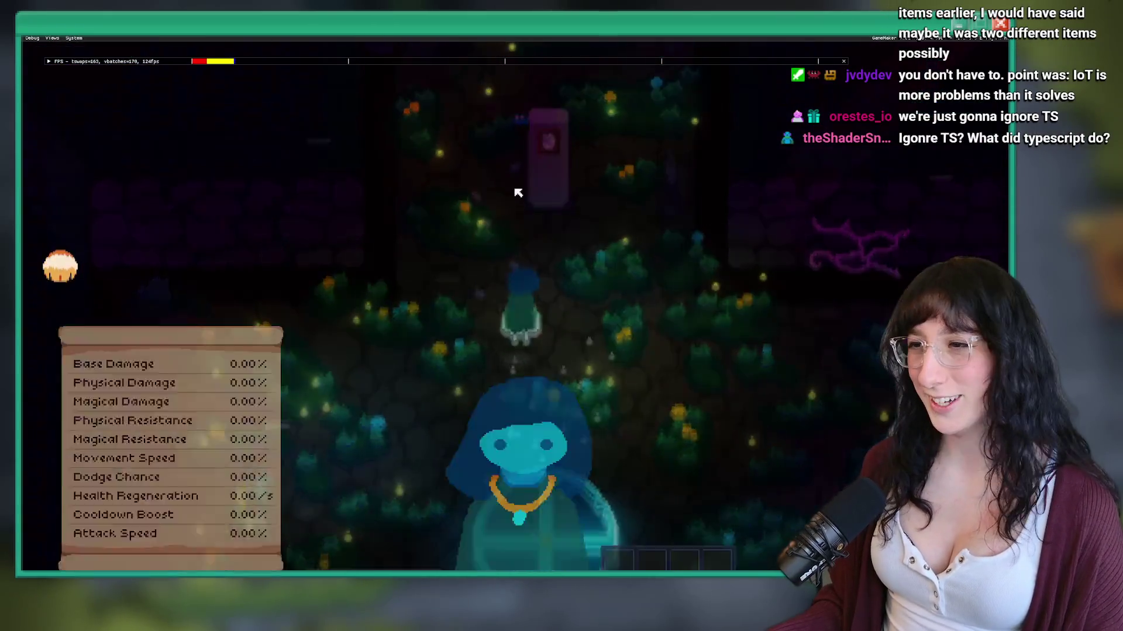
key(Tab)
key(grave)
key(Up)
key(Return)
key(grave)
key(Tab)
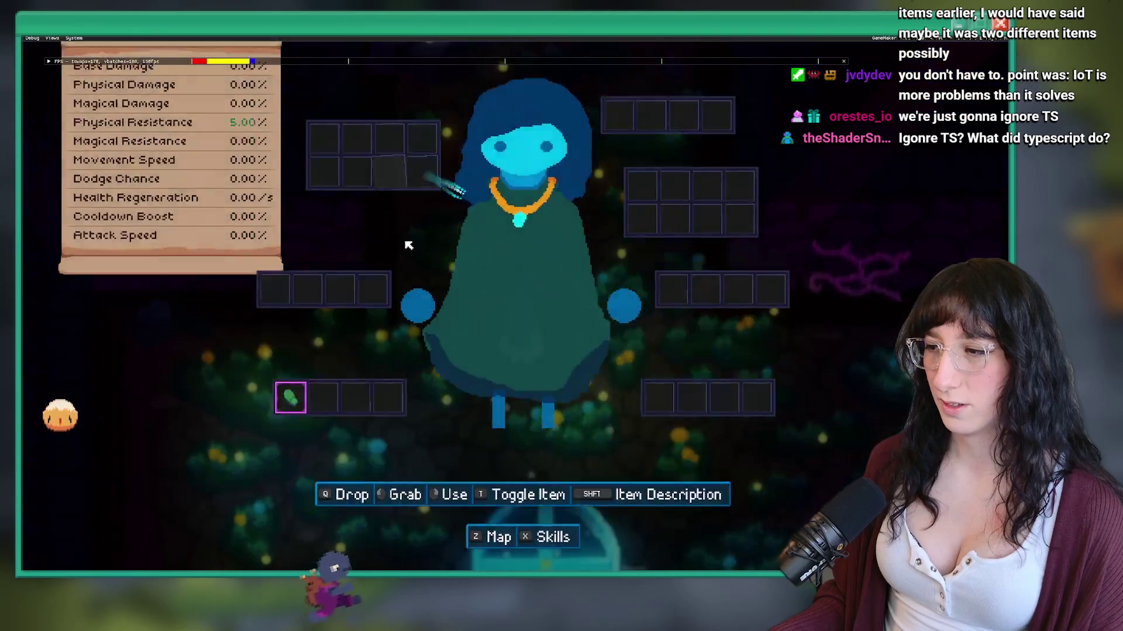
drag(285, 449, 714, 433)
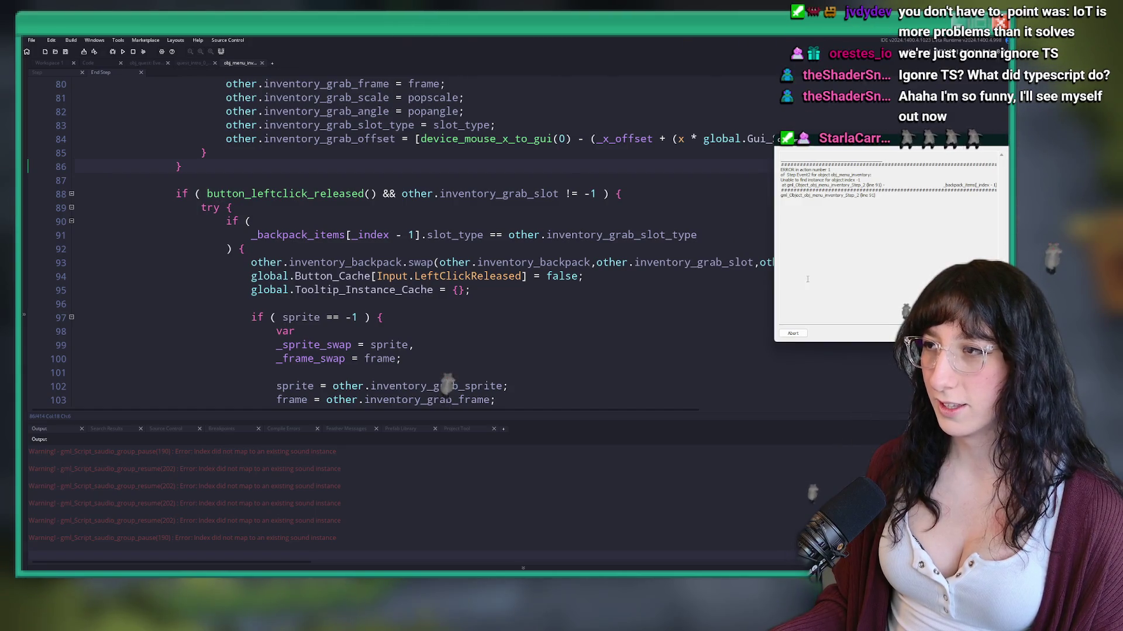
Step: Dismiss the Code Error, put the caret on 'try' and decline the manual update prompt
click(245, 249)
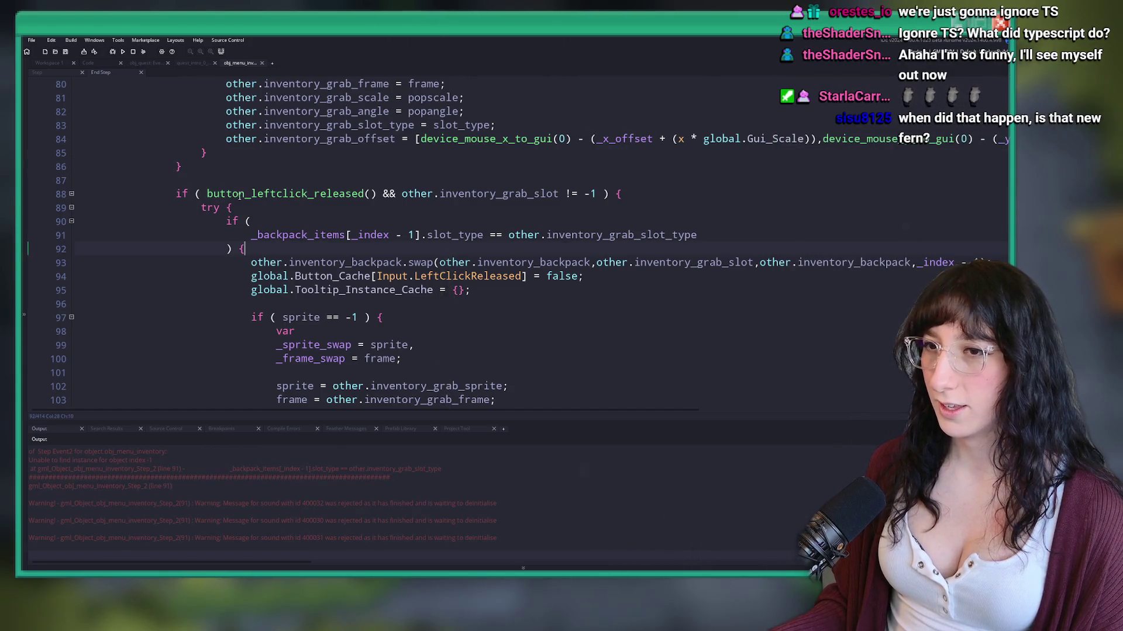
click(213, 208)
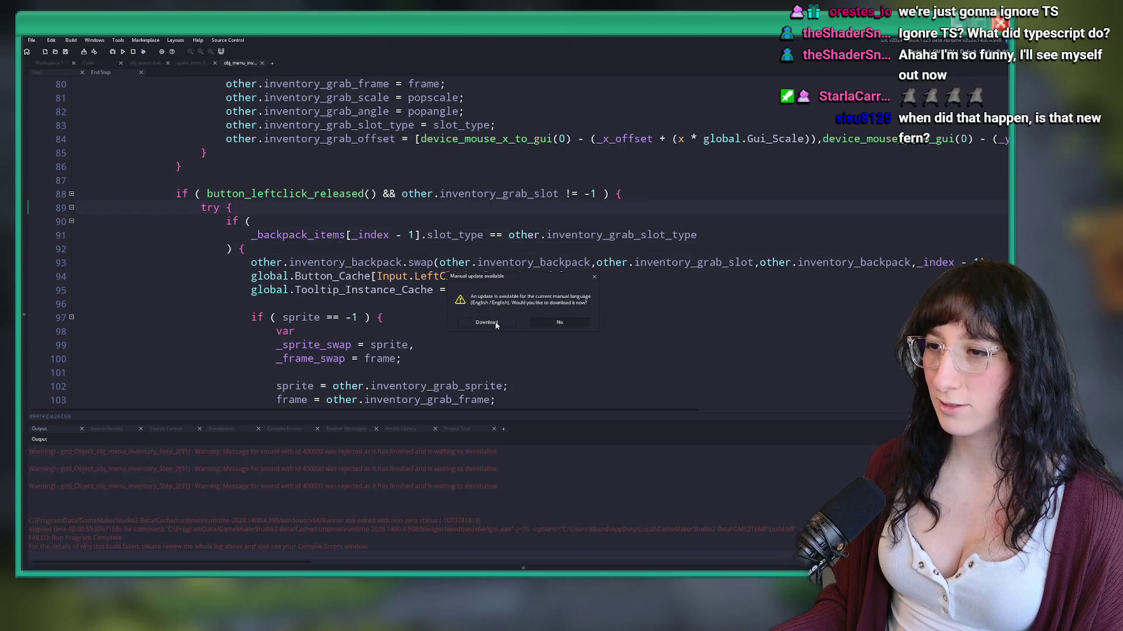
click(555, 322)
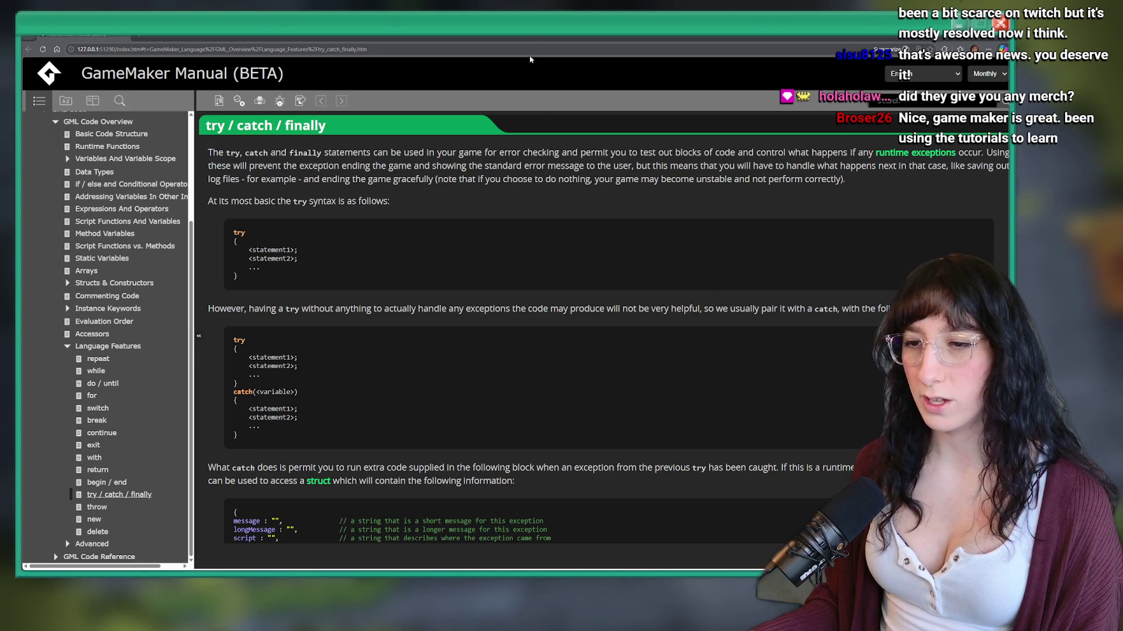
Step: Scroll through the try / catch / finally examples, then return to the GameMaker code editor
scroll(395, 309, down, 7)
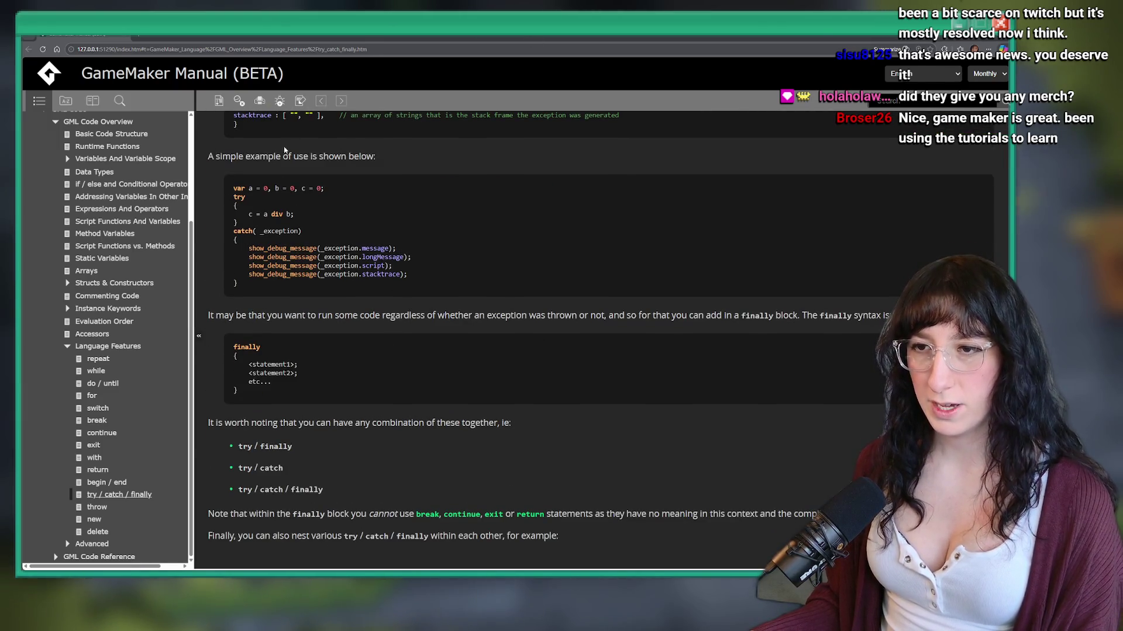
scroll(285, 151, down, 3)
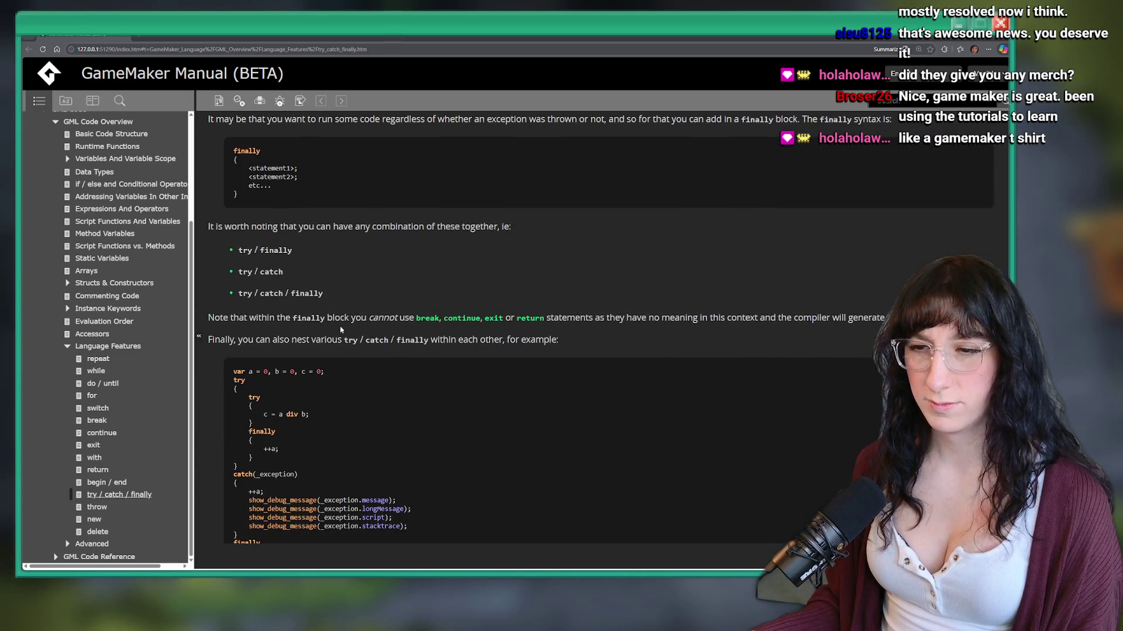
scroll(340, 330, down, 3)
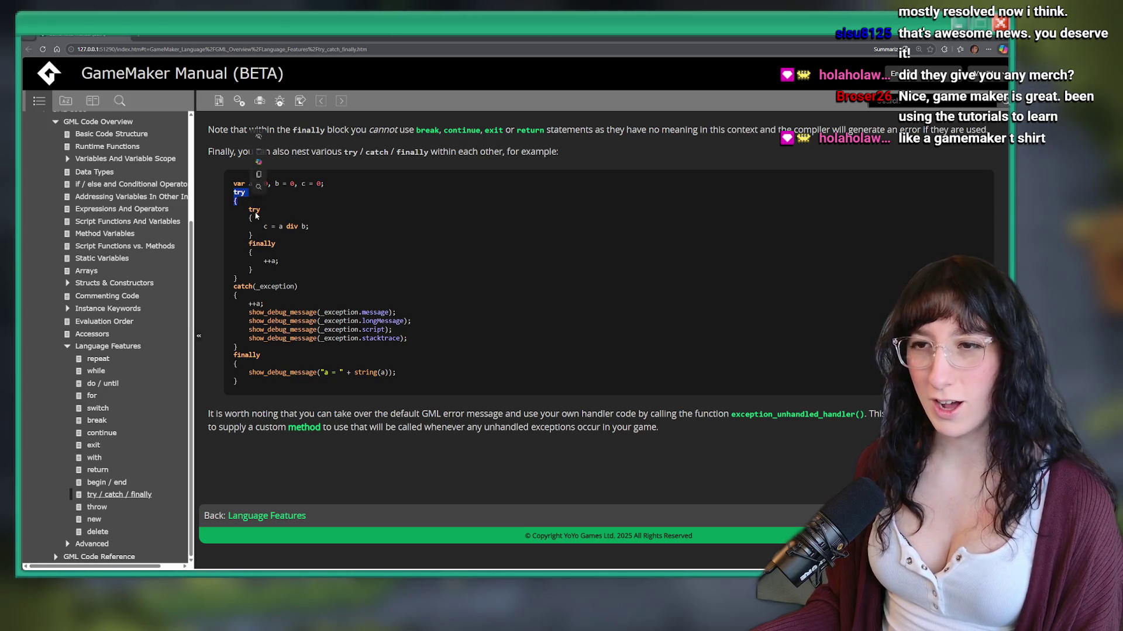
click(282, 252)
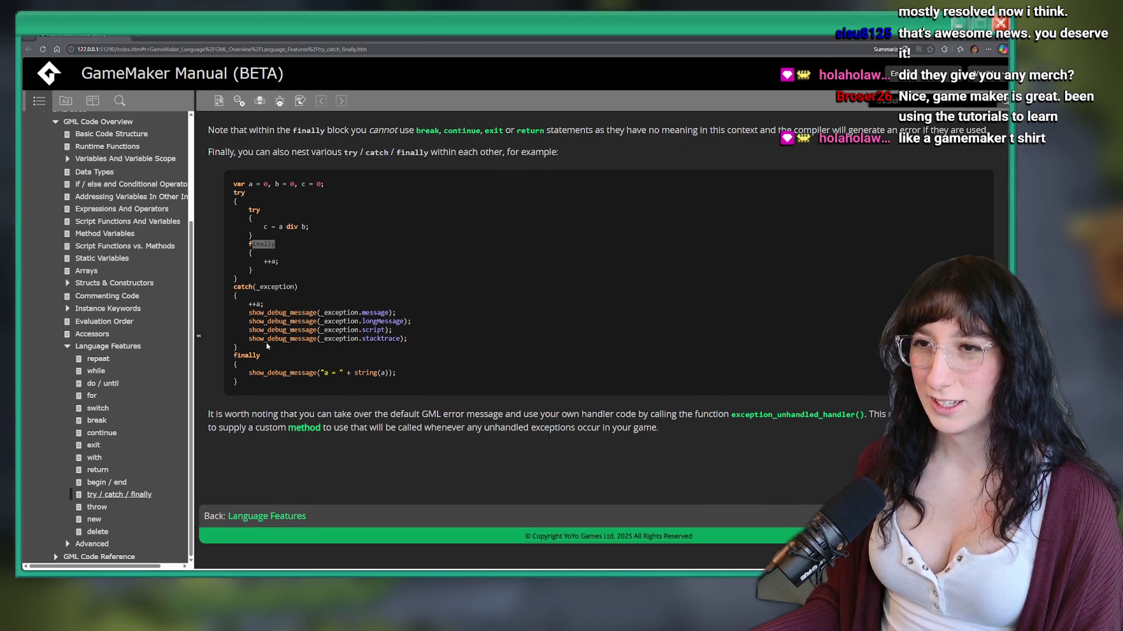
scroll(284, 316, up, 6)
scroll(285, 339, down, 6)
scroll(284, 374, up, 5)
scroll(283, 374, up, 8)
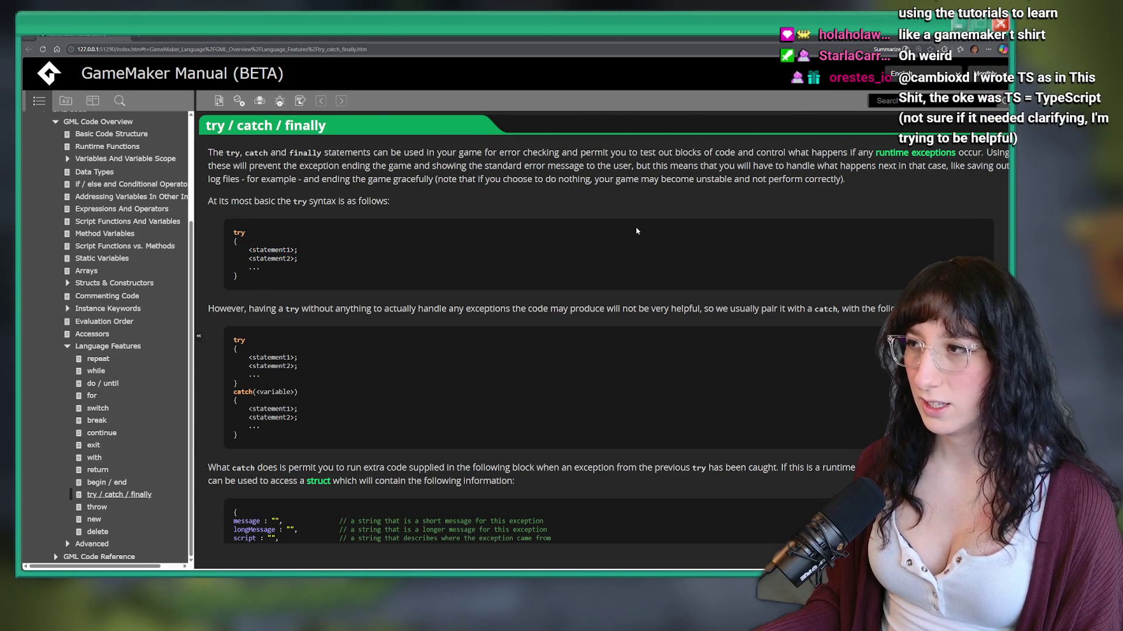
key(alt+Tab)
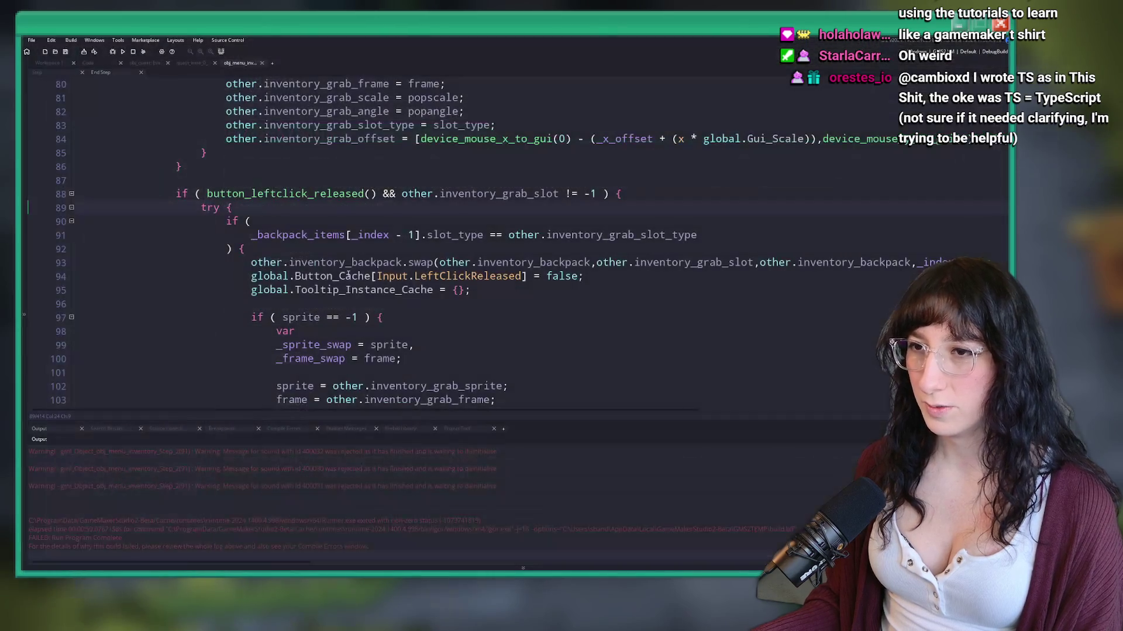
Step: Undo the try wrapper around the slot-swap code
key(Down)
key(Down)
key(Down)
text({)
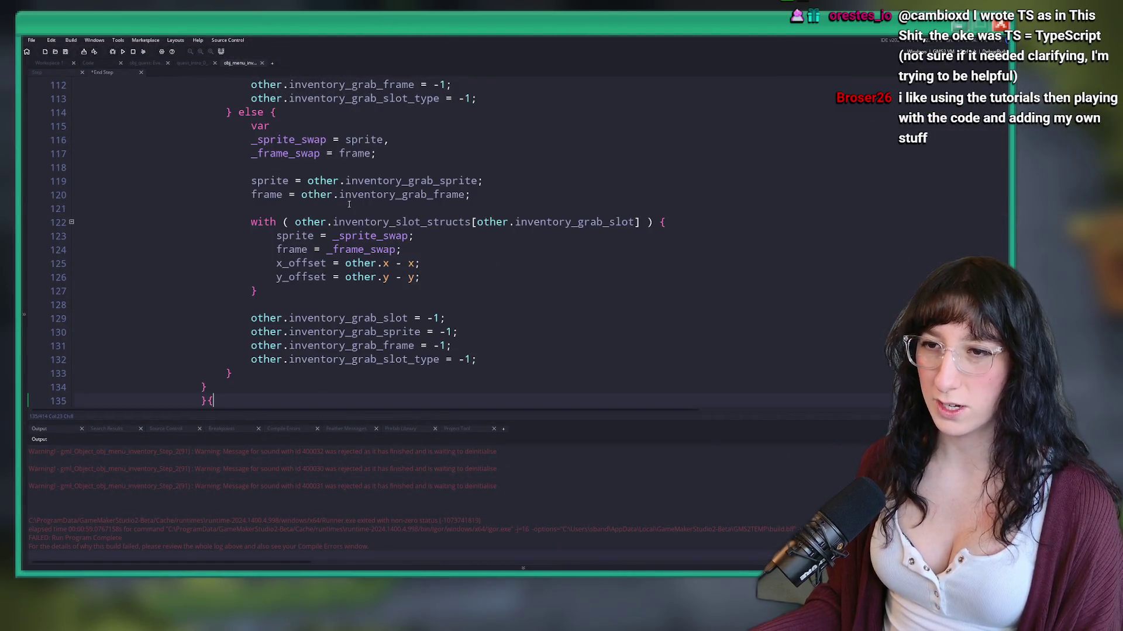
key(ctrl+z)
key(ctrl+z)
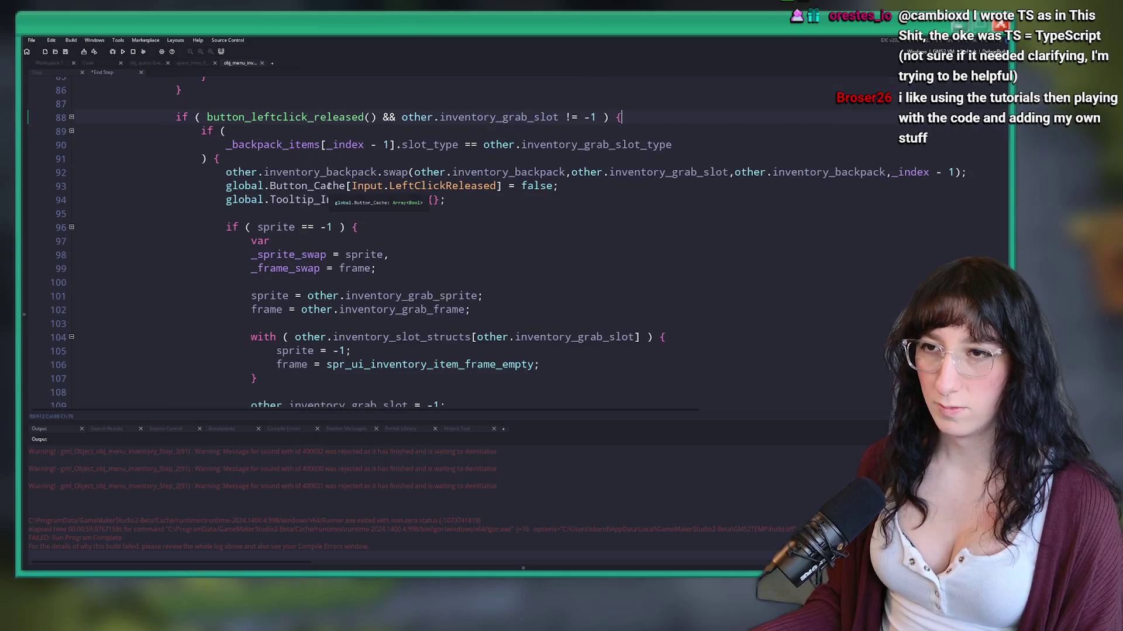
scroll(225, 492, up, 3)
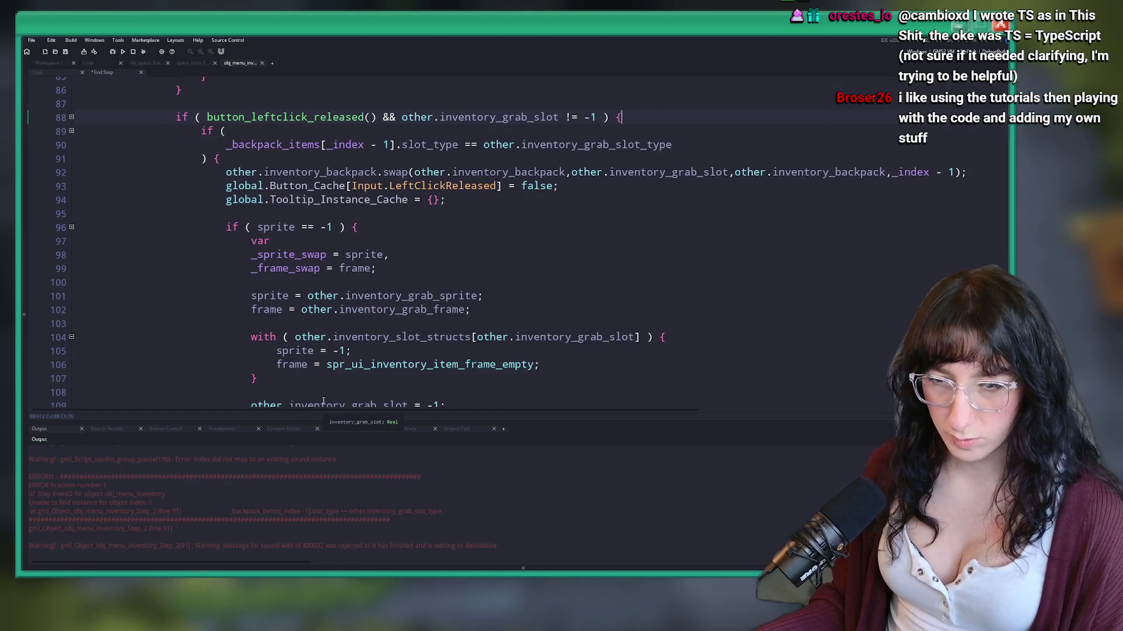
scroll(384, 242, up, 3)
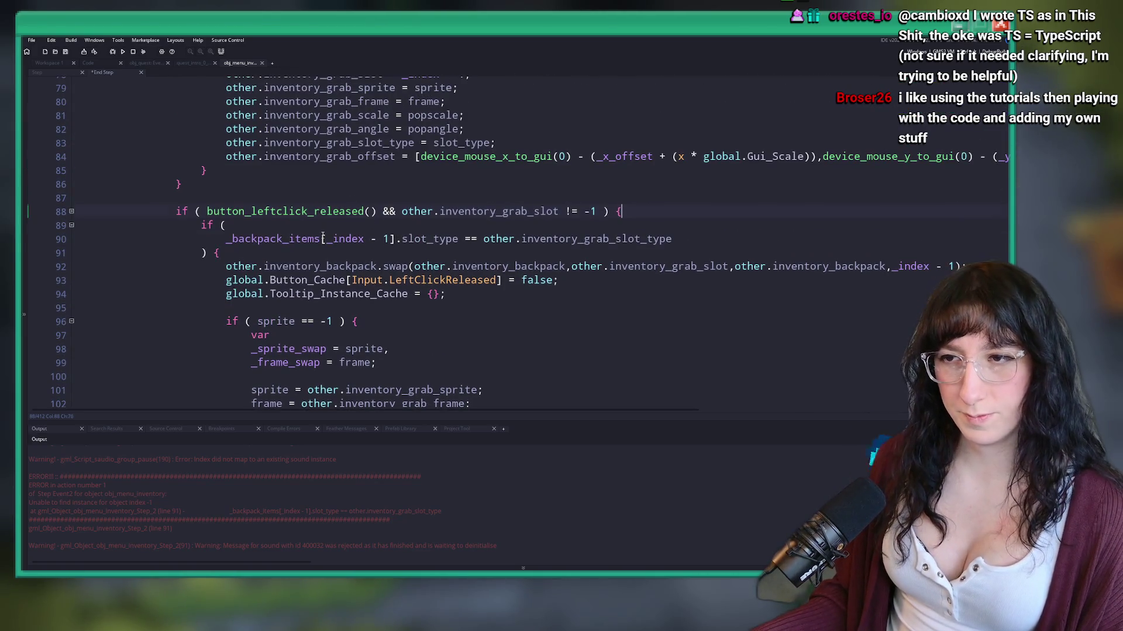
Step: Prefix line 90's condition with 'is_struct(_backpack_items[_index - 1]) &&' and run with F5
click(232, 238)
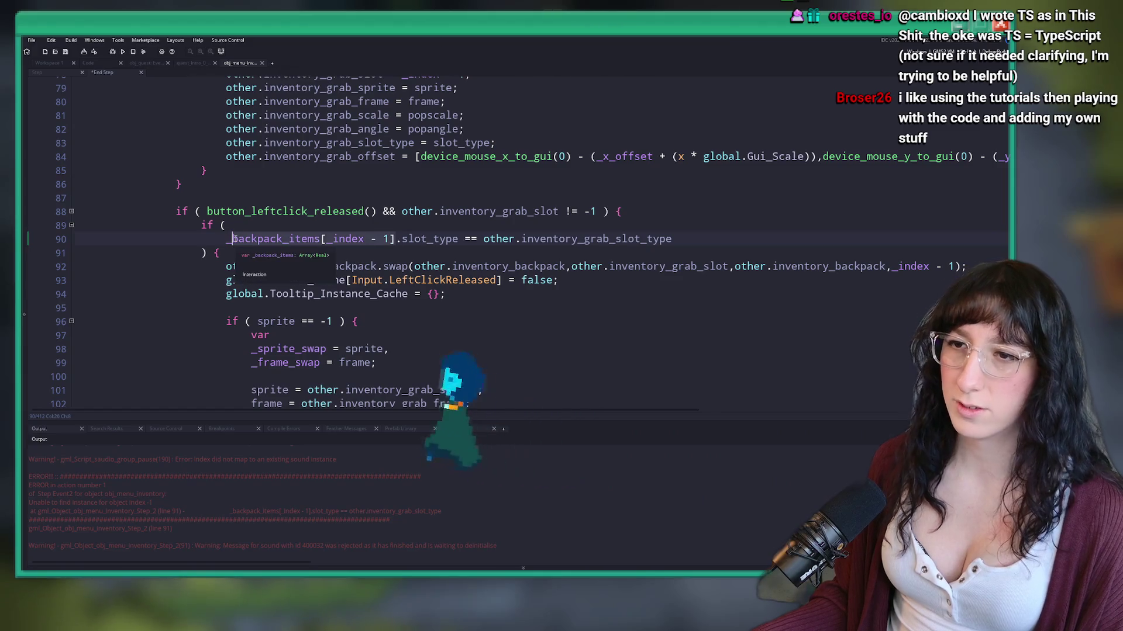
click(225, 240)
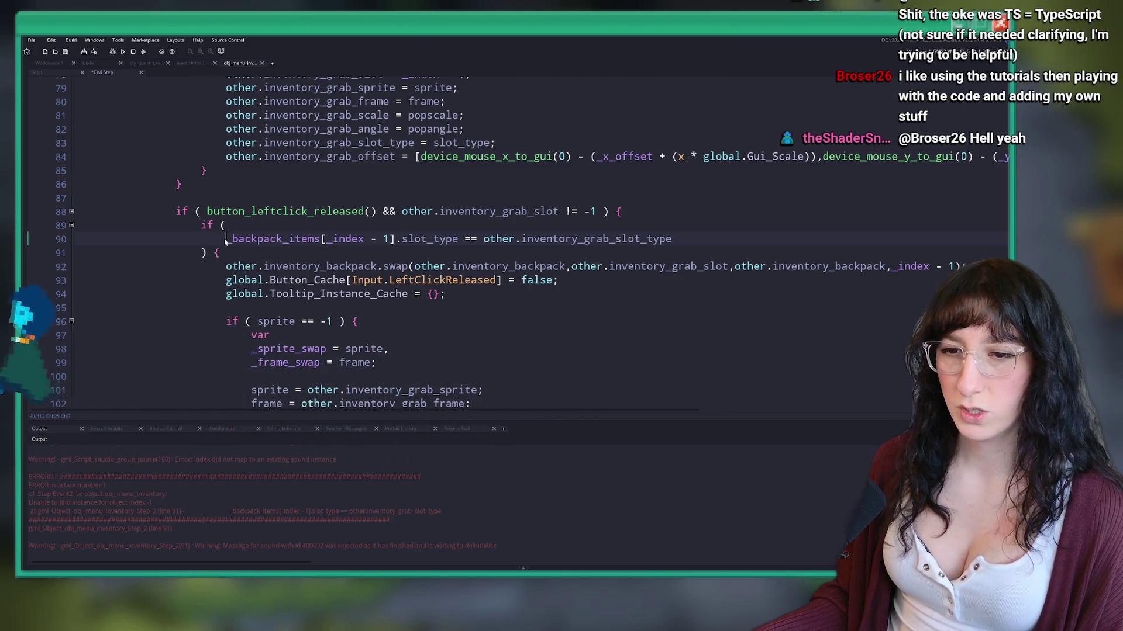
text(is_struct(_backpack_items[_index - 1]) && _backpack_items[_index)
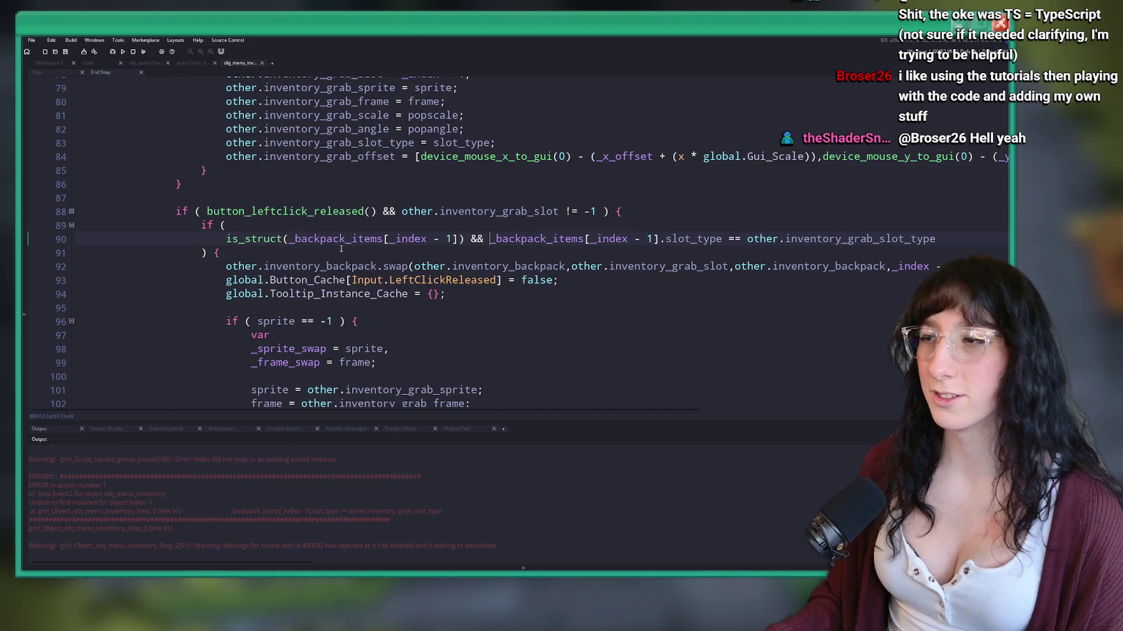
key(F5)
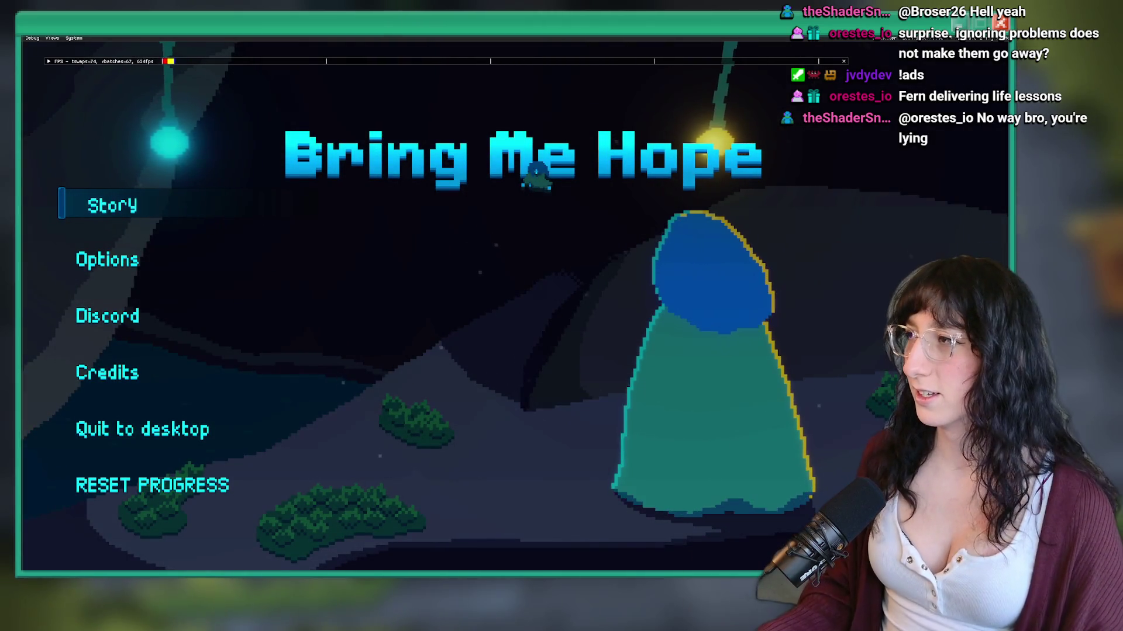
Step: Start Story, walk out of the portal, open the inventory, then exit fullscreen and stop the run
click(175, 204)
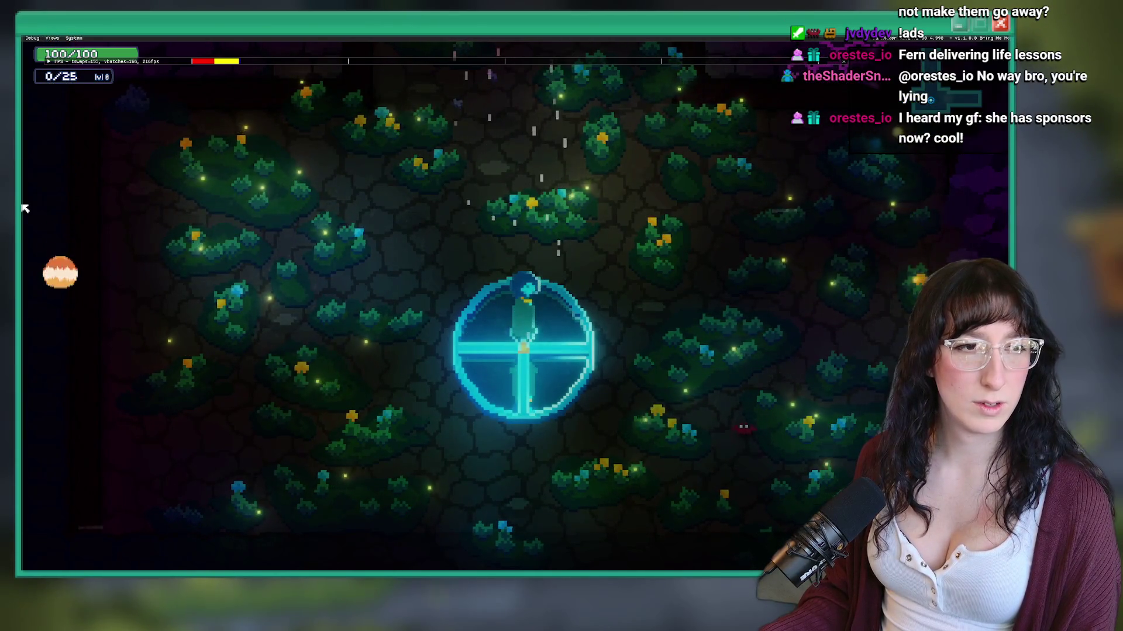
key(w)
key(w)
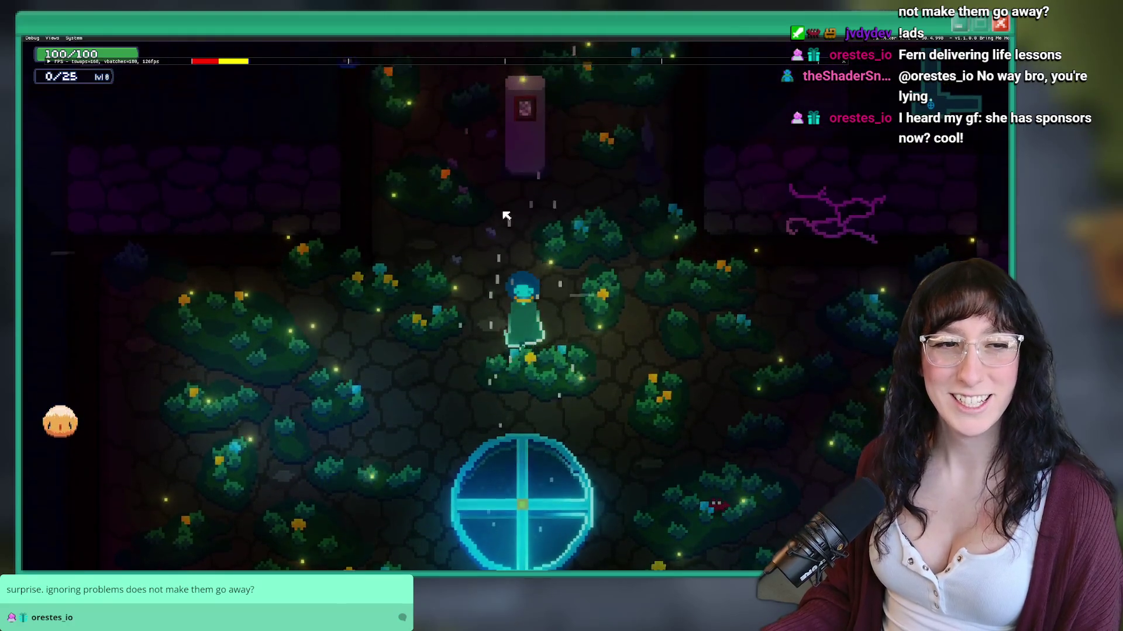
key(w)
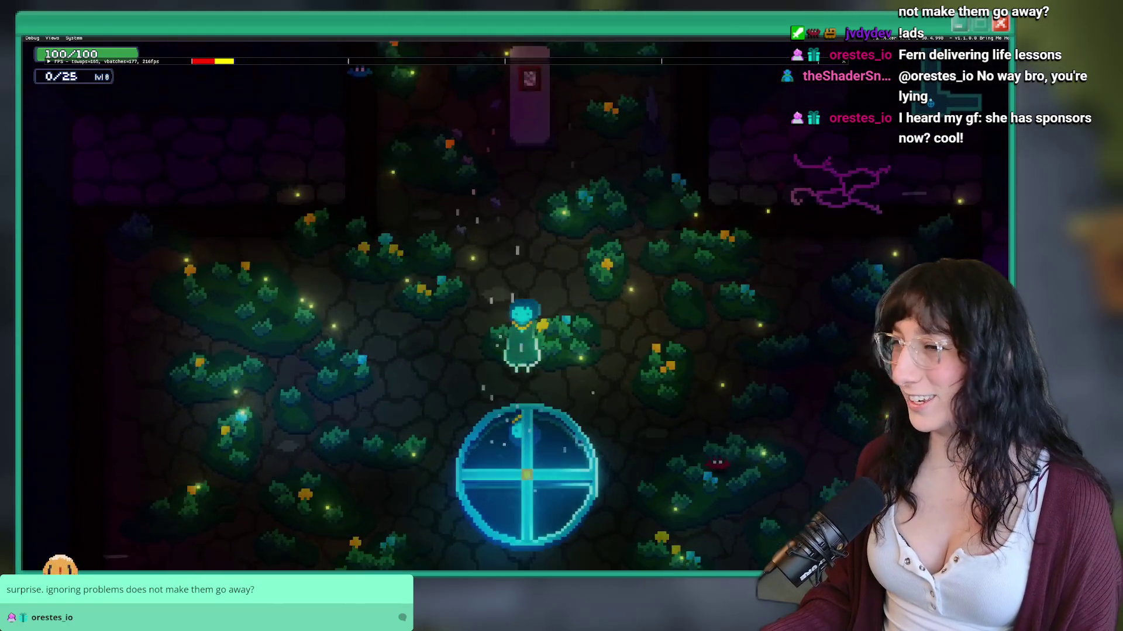
key(Tab)
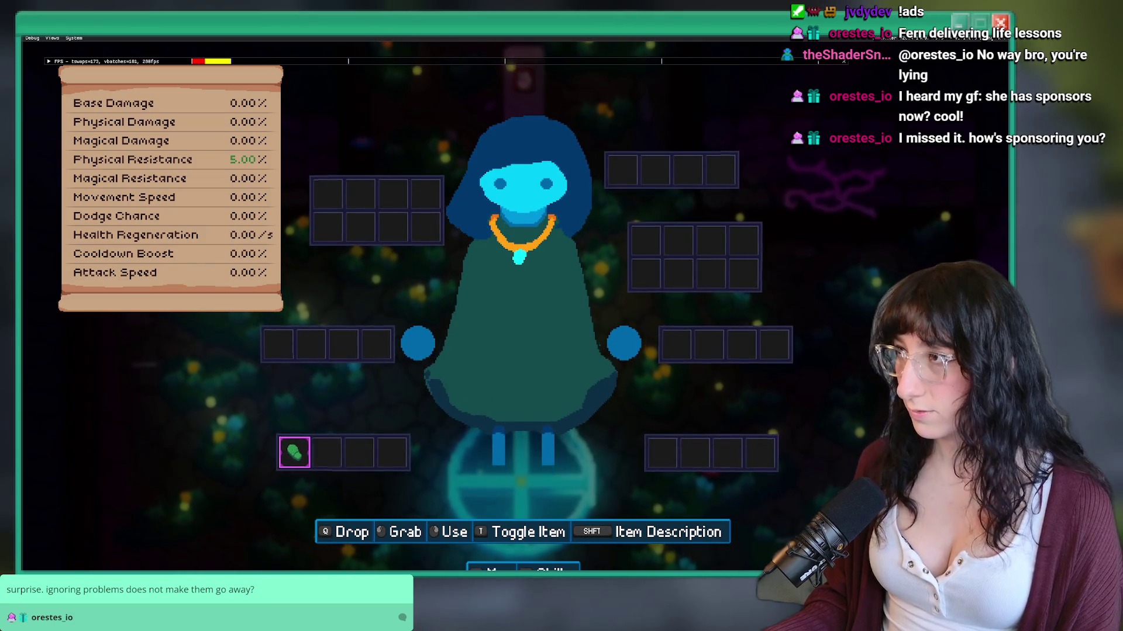
key(F11)
click(160, 52)
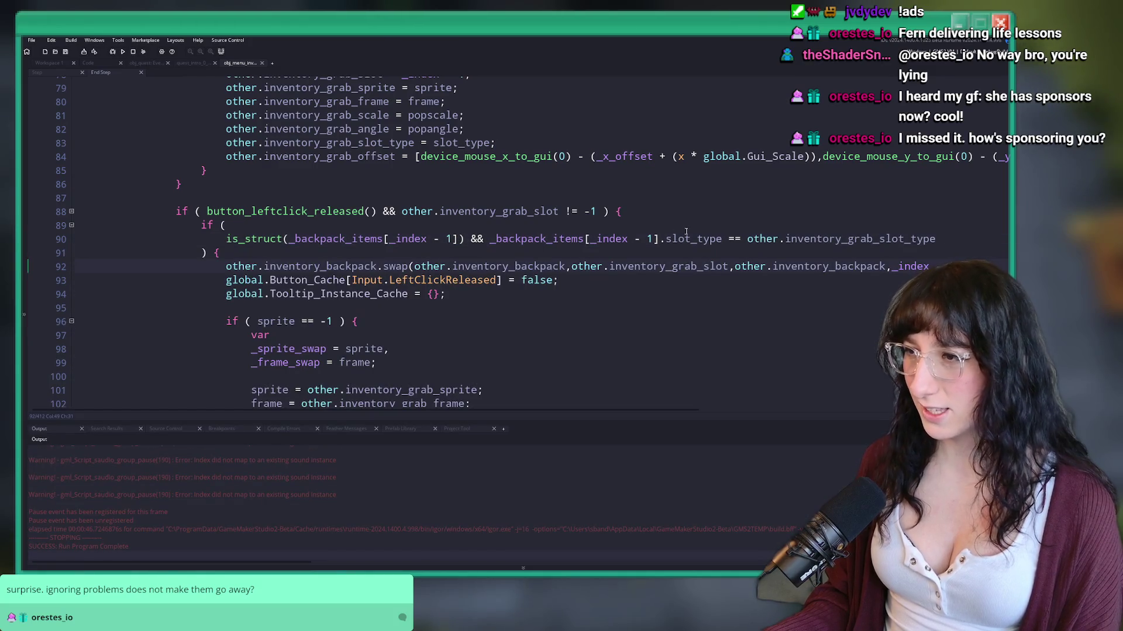
Step: Replace is_struct with instance_exists in line 90's backpack check and launch a new build
click(655, 239)
scroll(526, 263, up, 2)
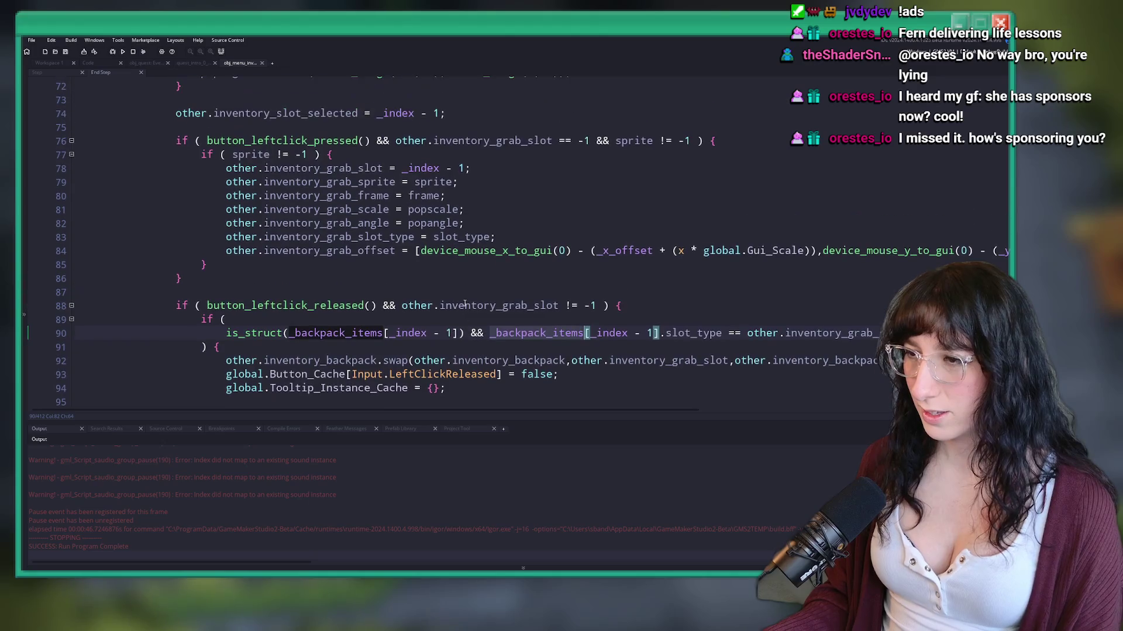
click(691, 335)
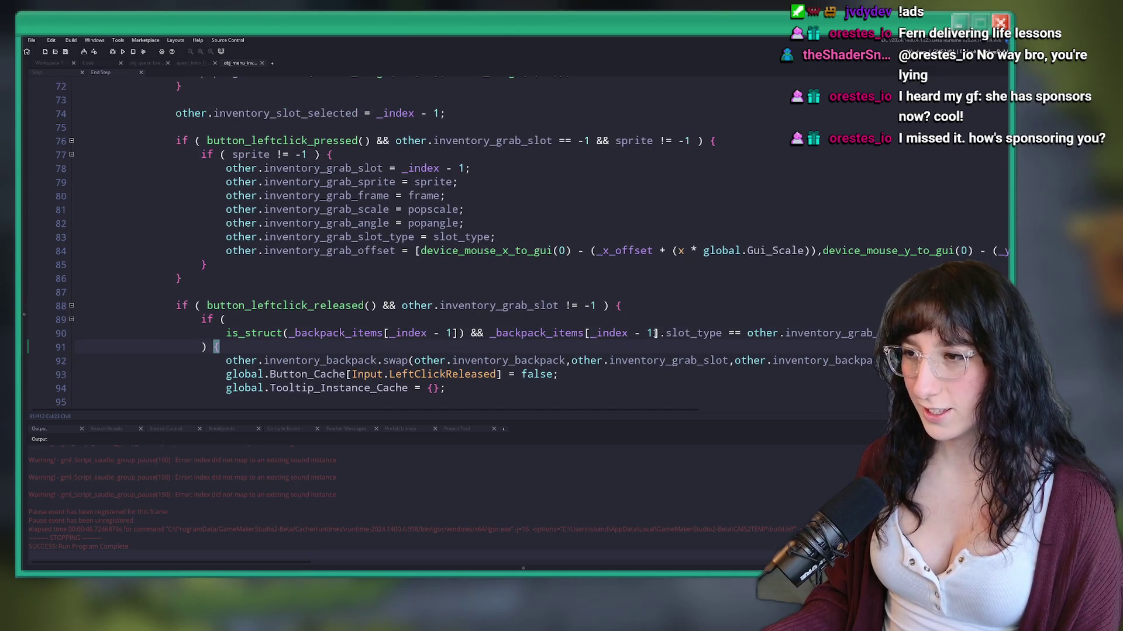
drag(655, 333, 555, 333)
click(283, 334)
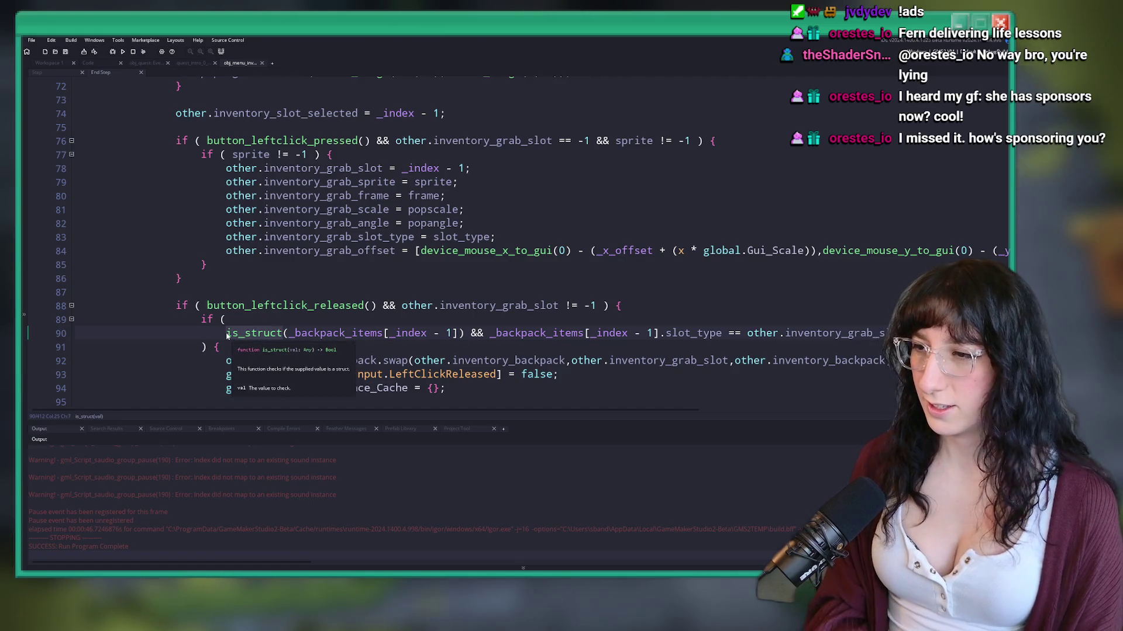
double_click(234, 333)
text(instance_exists)
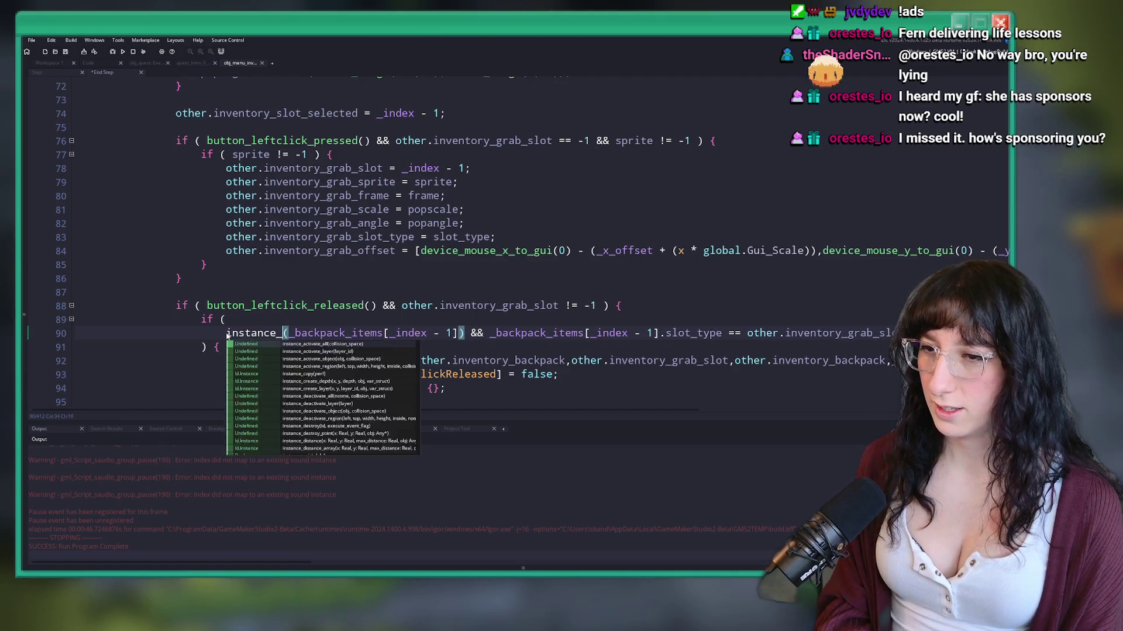
click(521, 333)
key(F5)
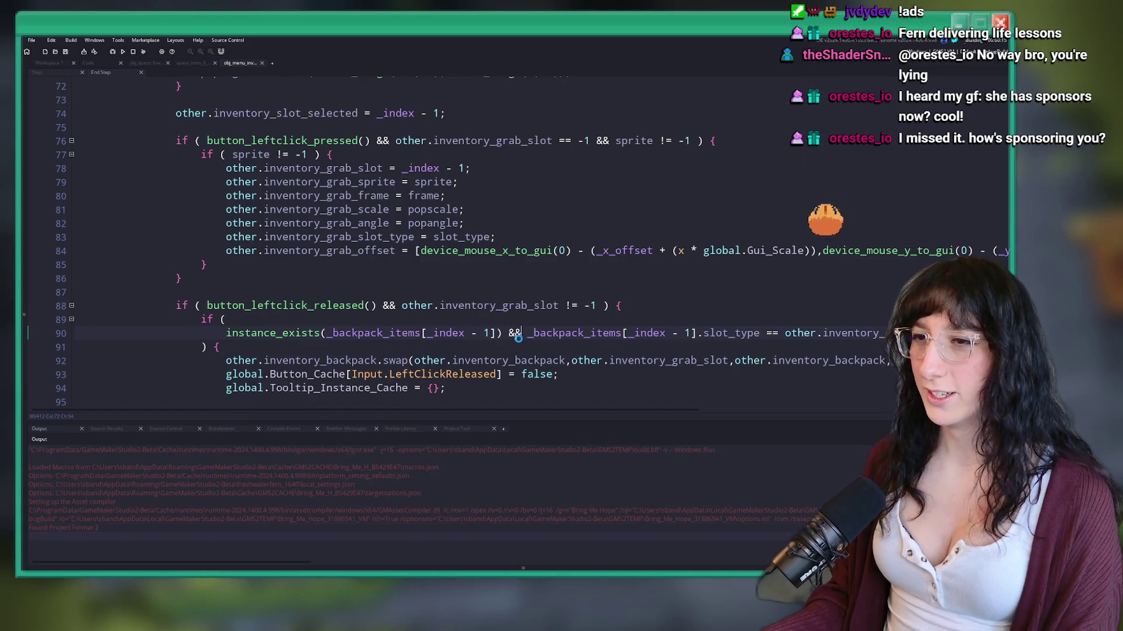
scroll(350, 292, up, 2)
key(ctrl+Tab)
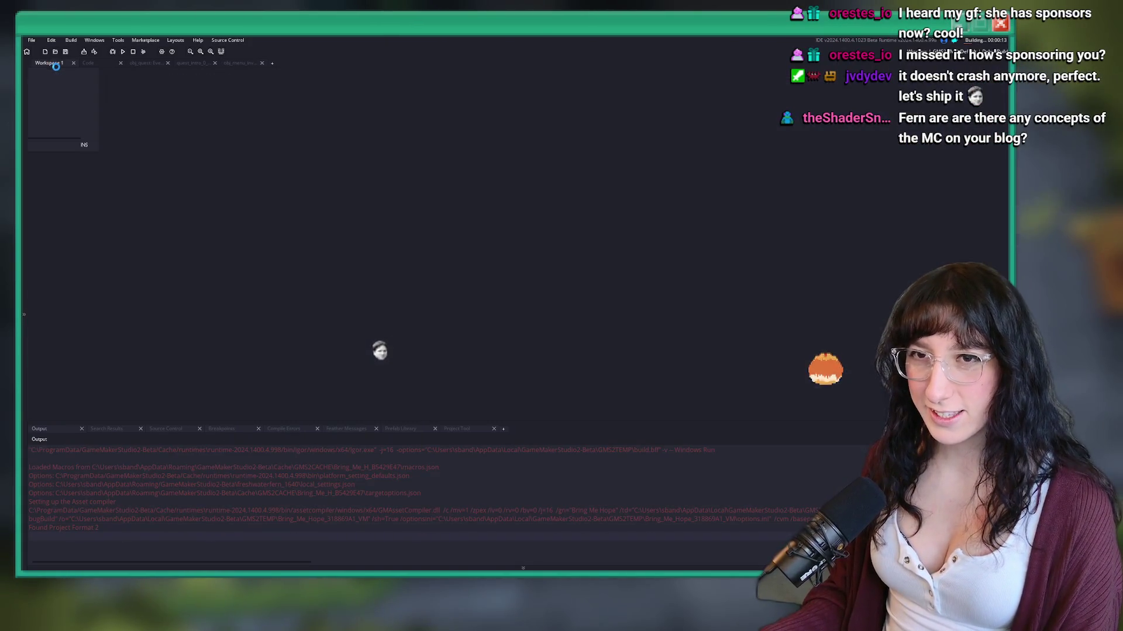
Step: Open obj_menu_inventory's Create code full-size and review inventory_slot_structs and inventory_slot_create
double_click(400, 358)
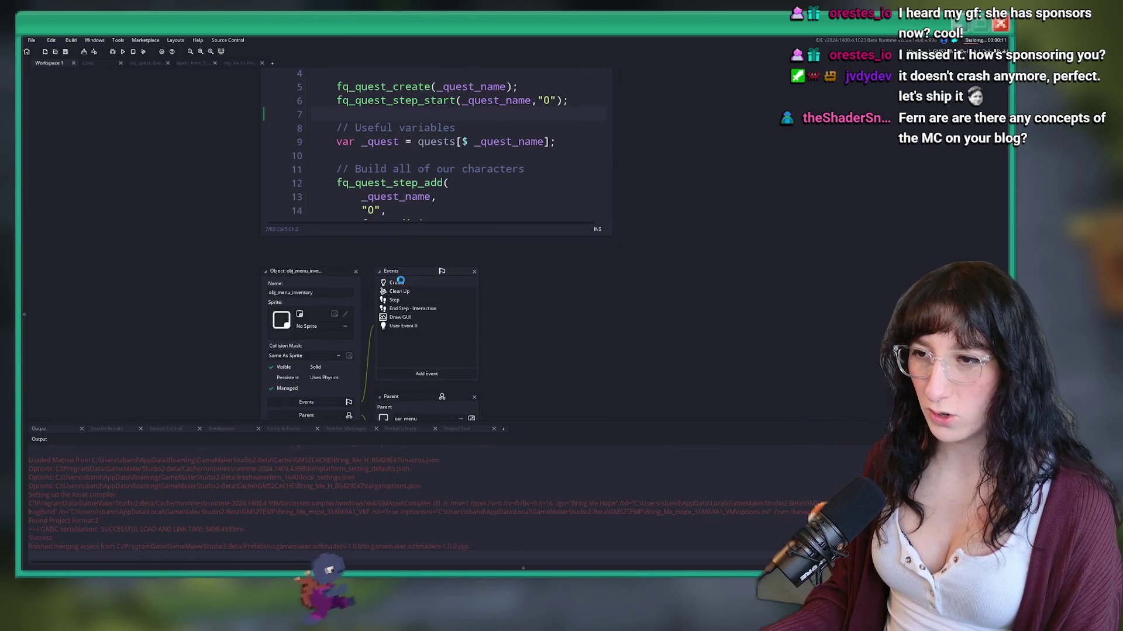
click(832, 271)
scroll(382, 197, down, 20)
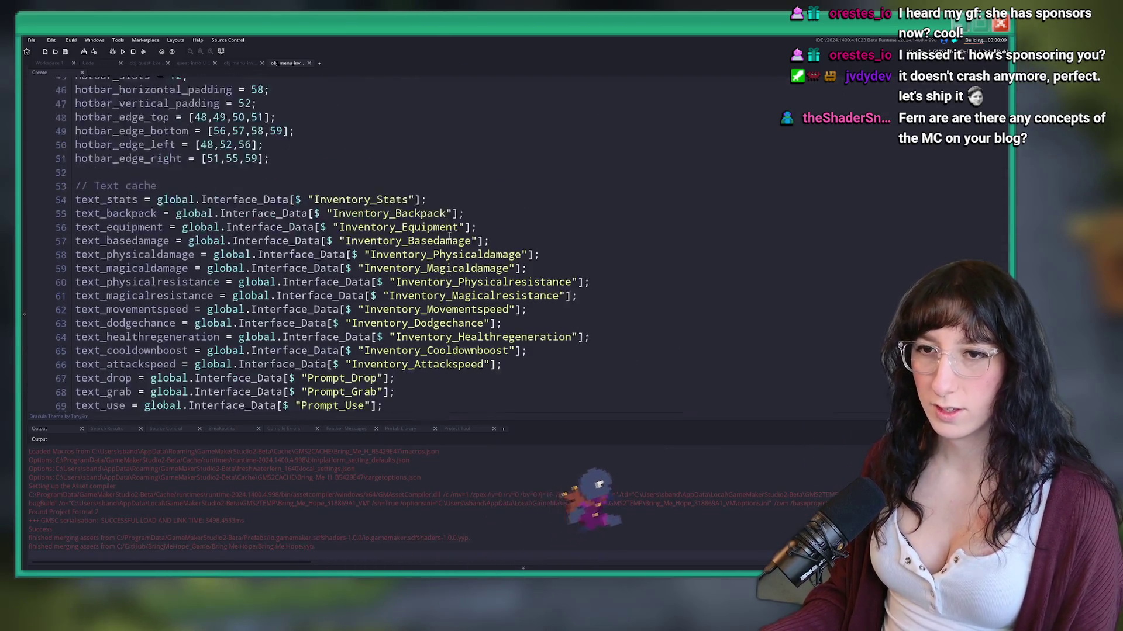
scroll(382, 196, down, 5)
scroll(351, 222, up, 2)
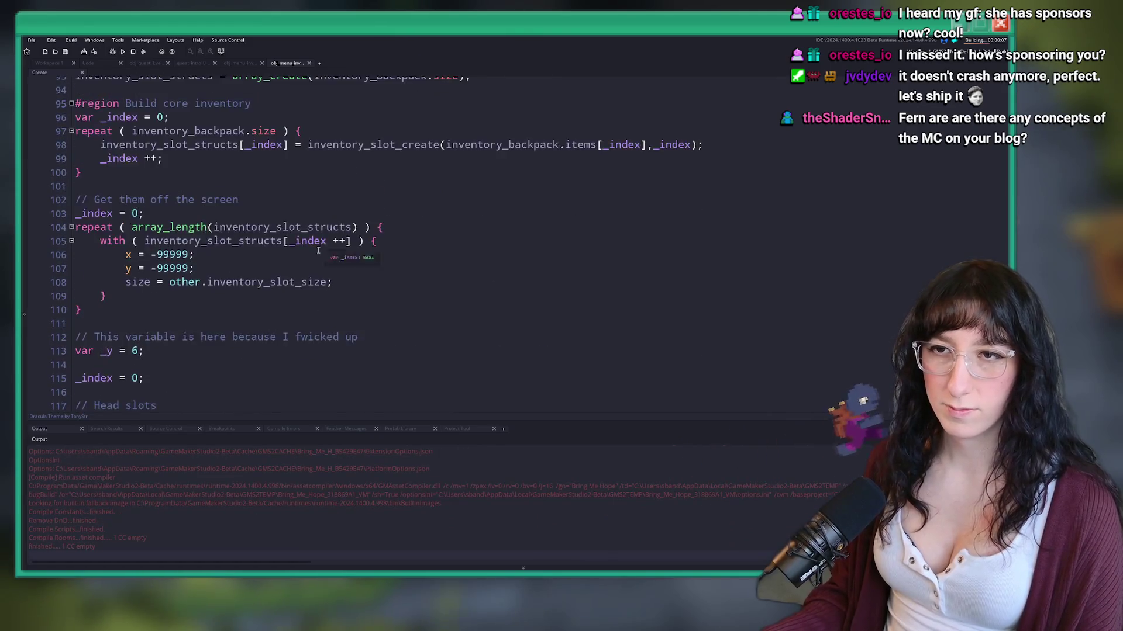
scroll(322, 245, down, 2)
scroll(363, 255, up, 4)
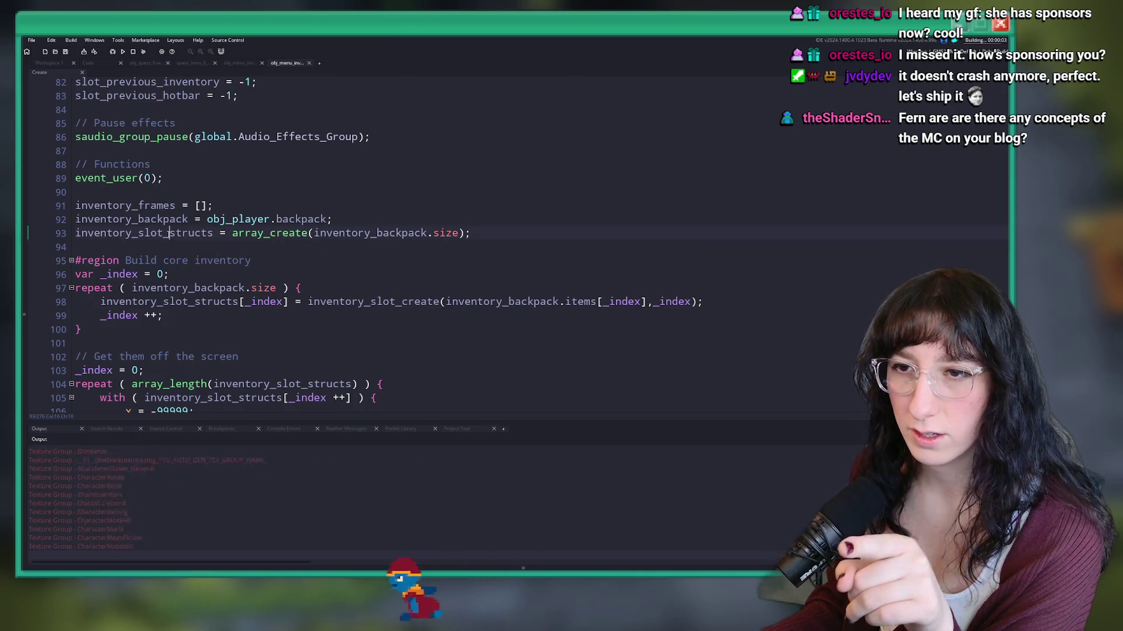
double_click(144, 233)
double_click(362, 301)
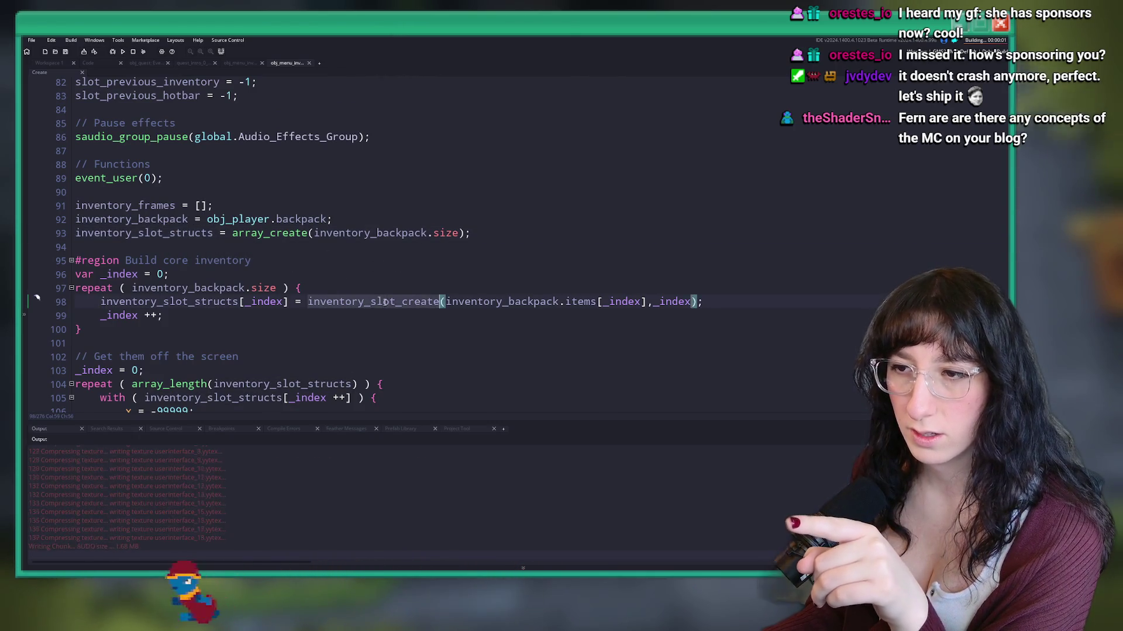
scroll(374, 289, down, 11)
scroll(380, 289, down, 17)
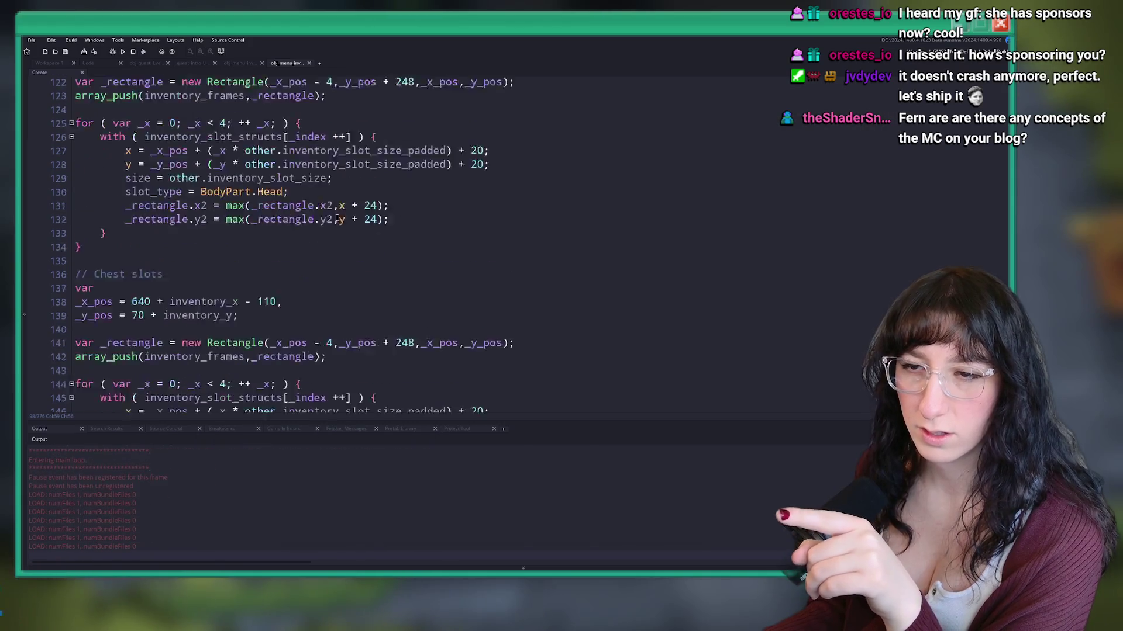
scroll(375, 290, down, 10)
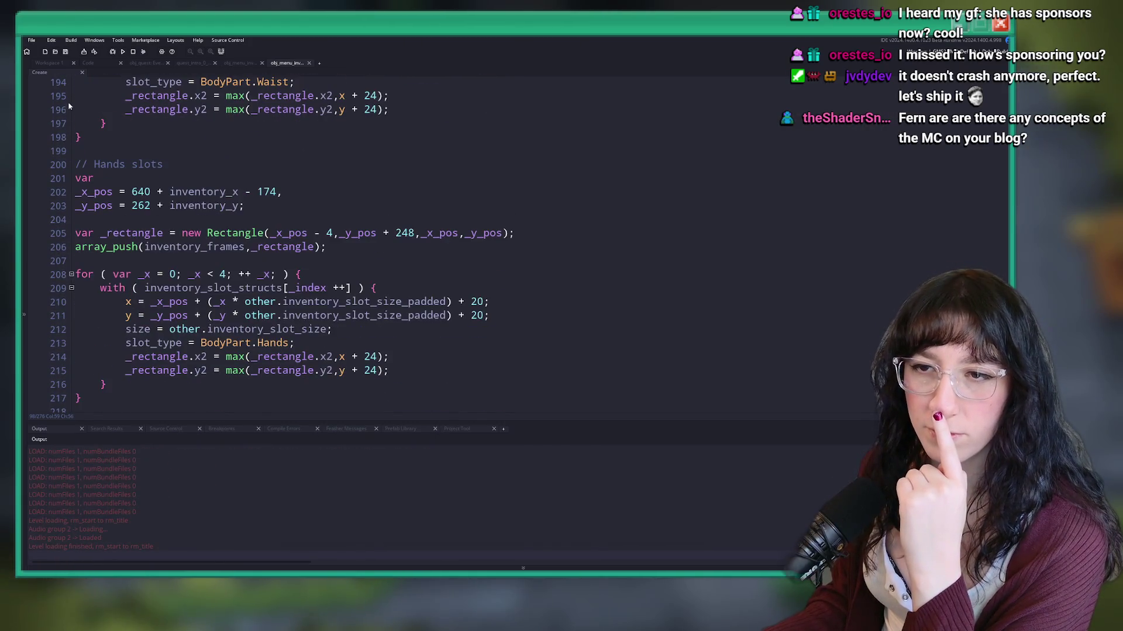
Step: Open User Event 0's inventory_slot_create code in a maximized editor and scroll through it
click(53, 63)
double_click(432, 327)
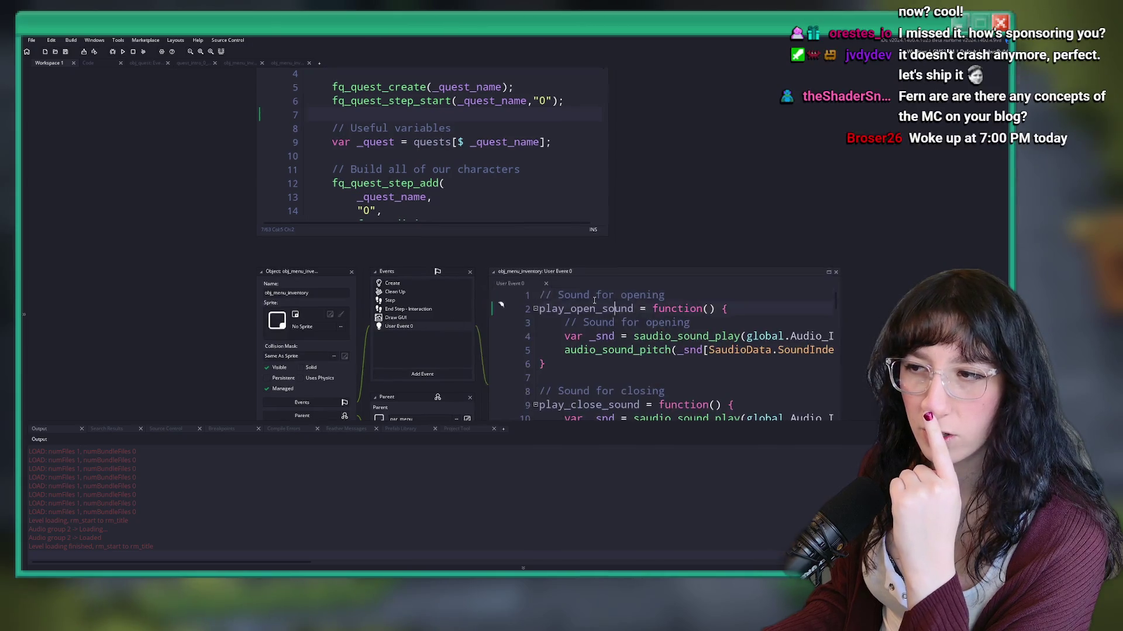
scroll(488, 290, down, 5)
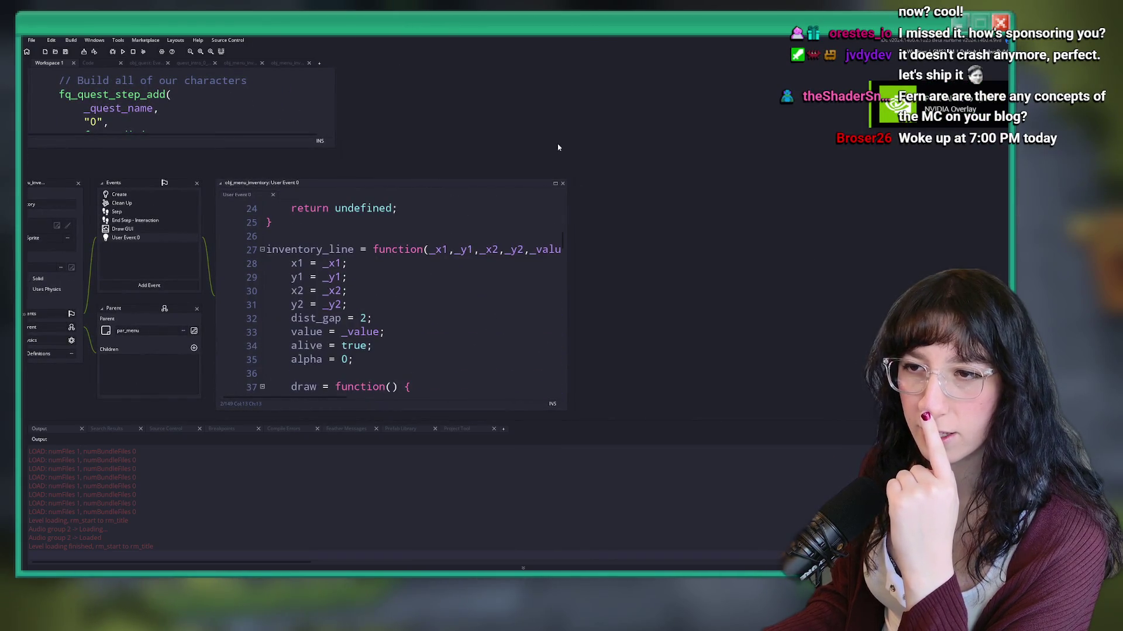
click(556, 185)
scroll(459, 275, down, 17)
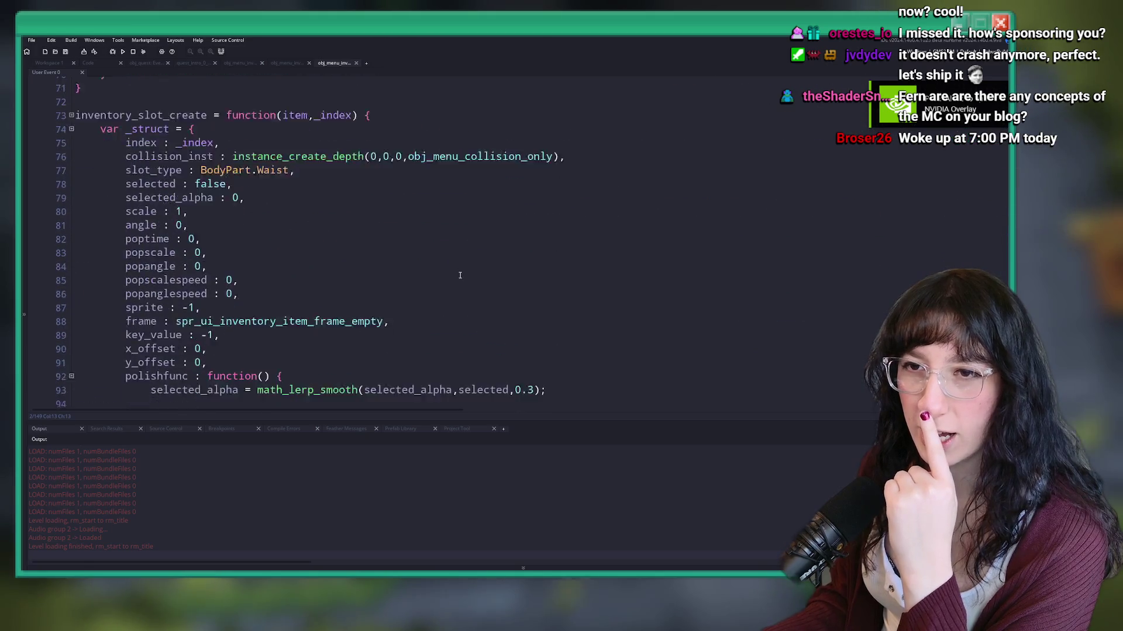
scroll(336, 217, up, 2)
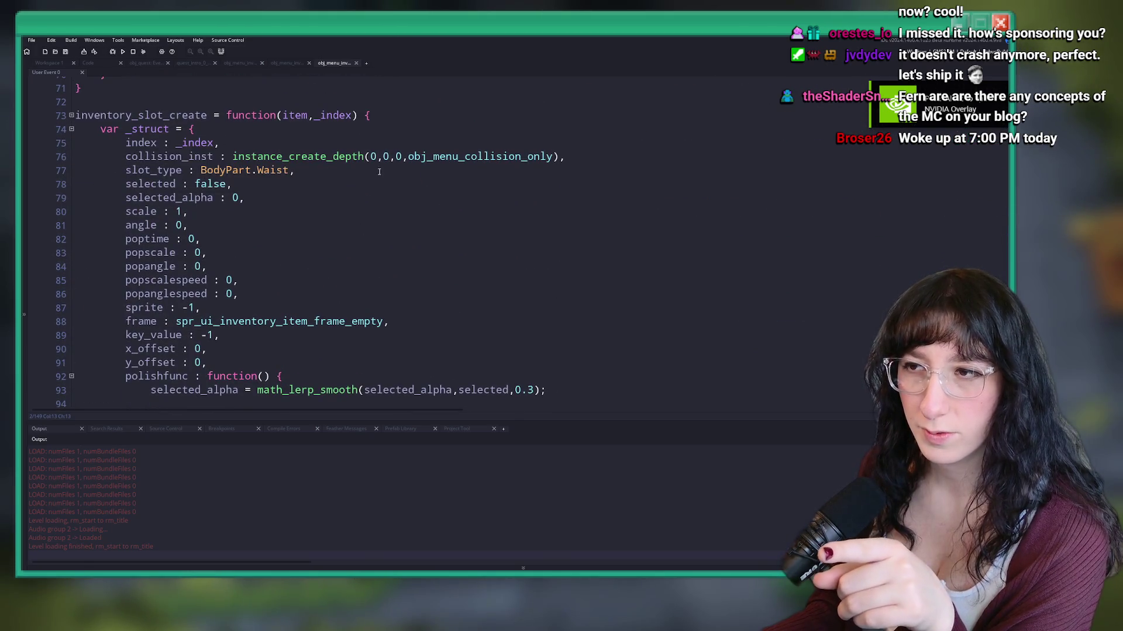
scroll(286, 146, down, 2)
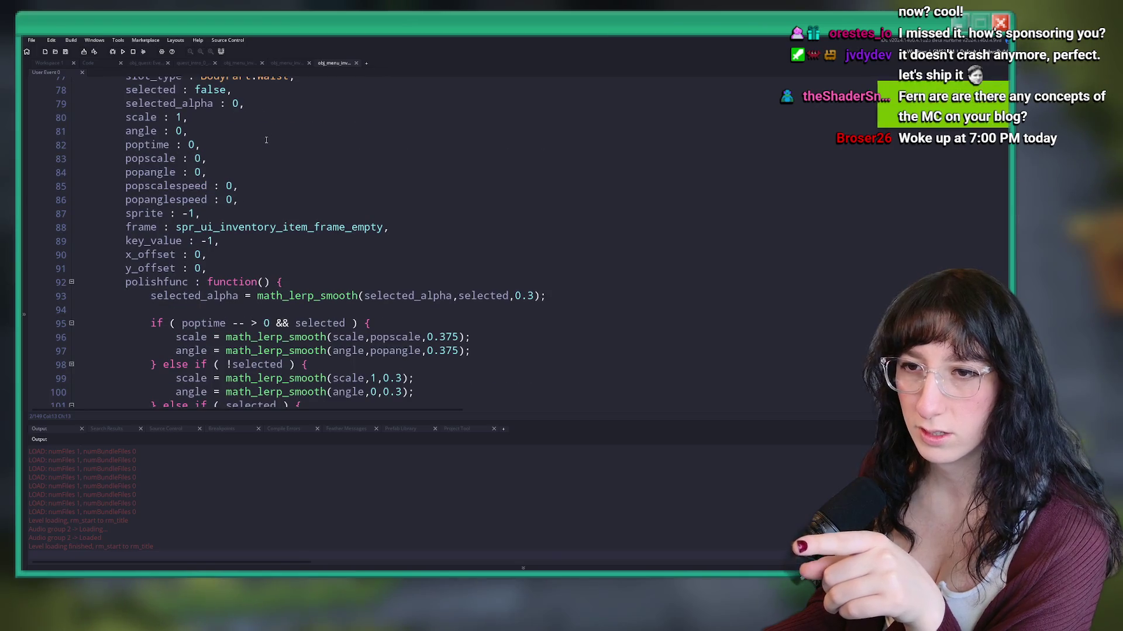
scroll(266, 139, up, 1)
scroll(266, 140, up, 2)
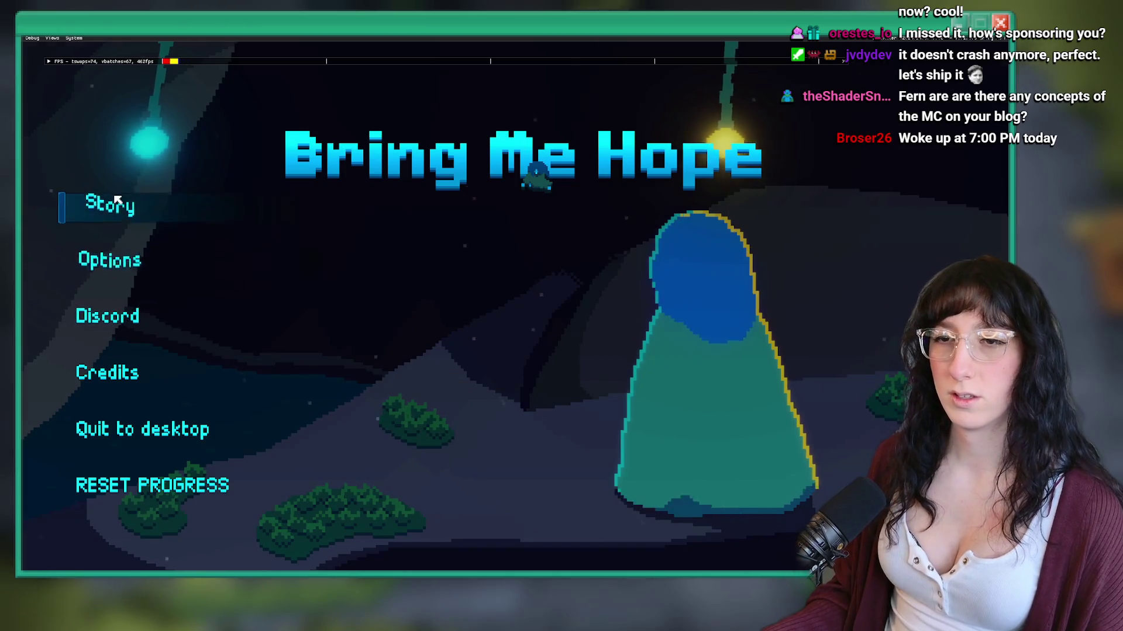
Step: Start Story, spawn a Holey Shoe and drag it into a bottom-left inventory slot
key(Return)
key(Tab)
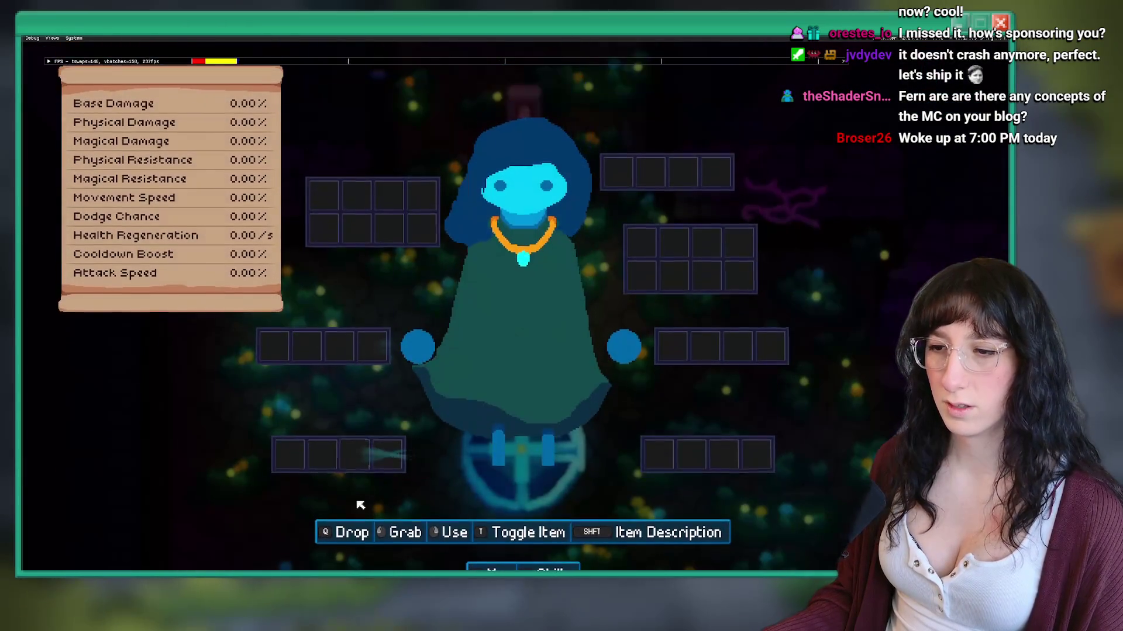
key(Tab)
key(Tab)
mouse_move(288, 456)
mouse_down()
mouse_move(761, 456)
mouse_move(376, 455)
mouse_move(305, 466)
mouse_up()
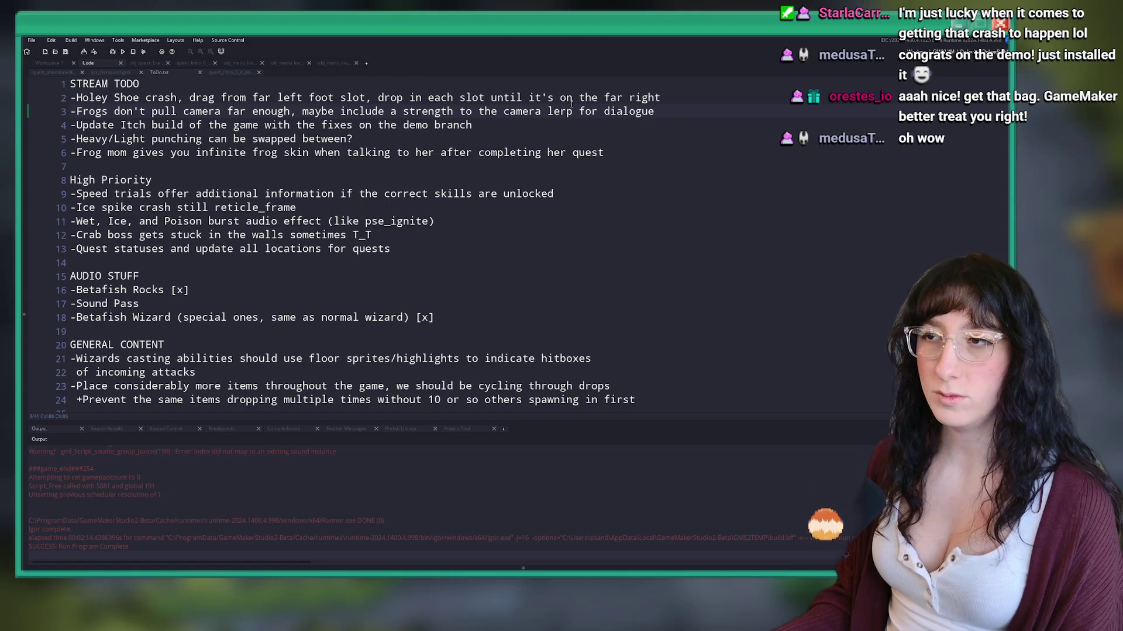
Step: Delete the Holey Shoe crash entry from the ToDo note
click(51, 97)
key(shift+Down)
key(Delete)
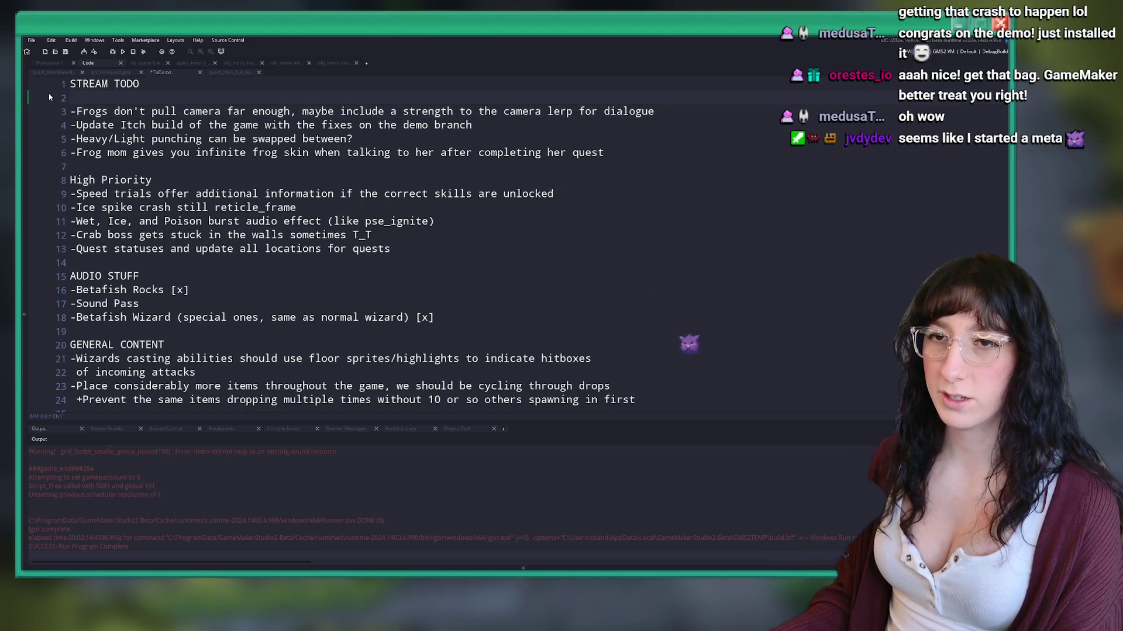
click(217, 84)
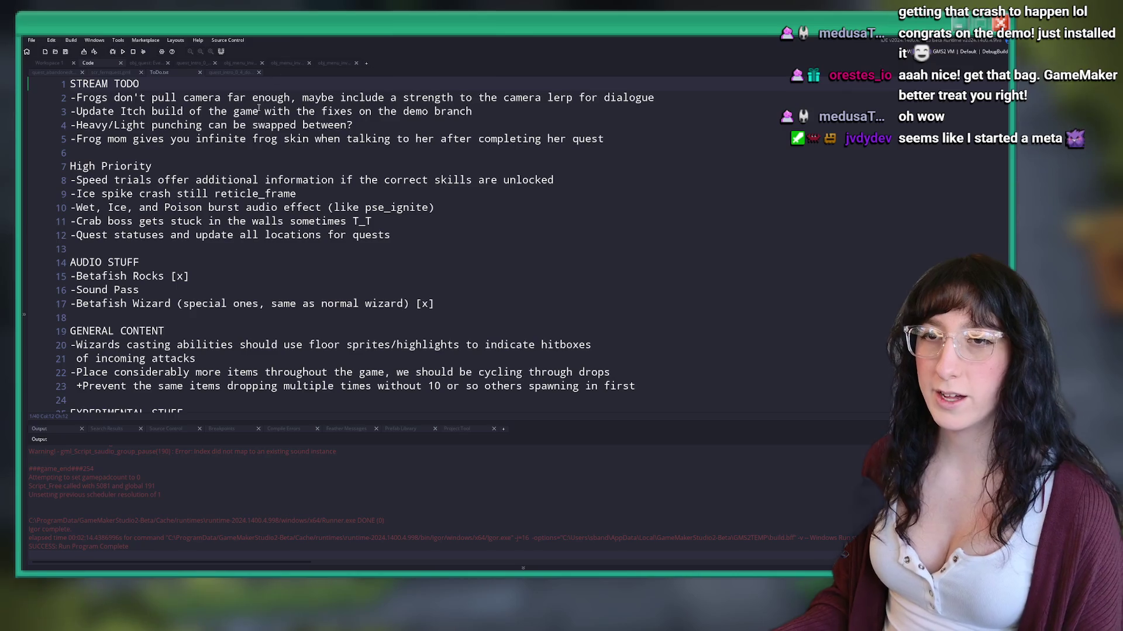
click(616, 138)
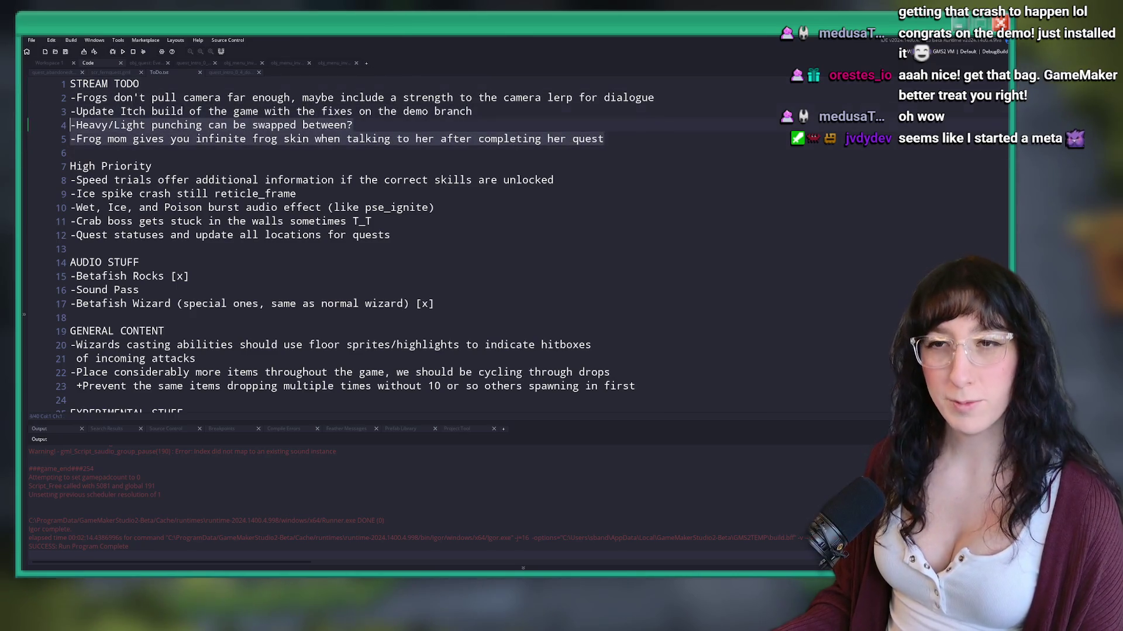
Step: Search the project for 'Frog Skin' and open obj_fishcitizen_froglive's Step code from the results
key(ctrl+t)
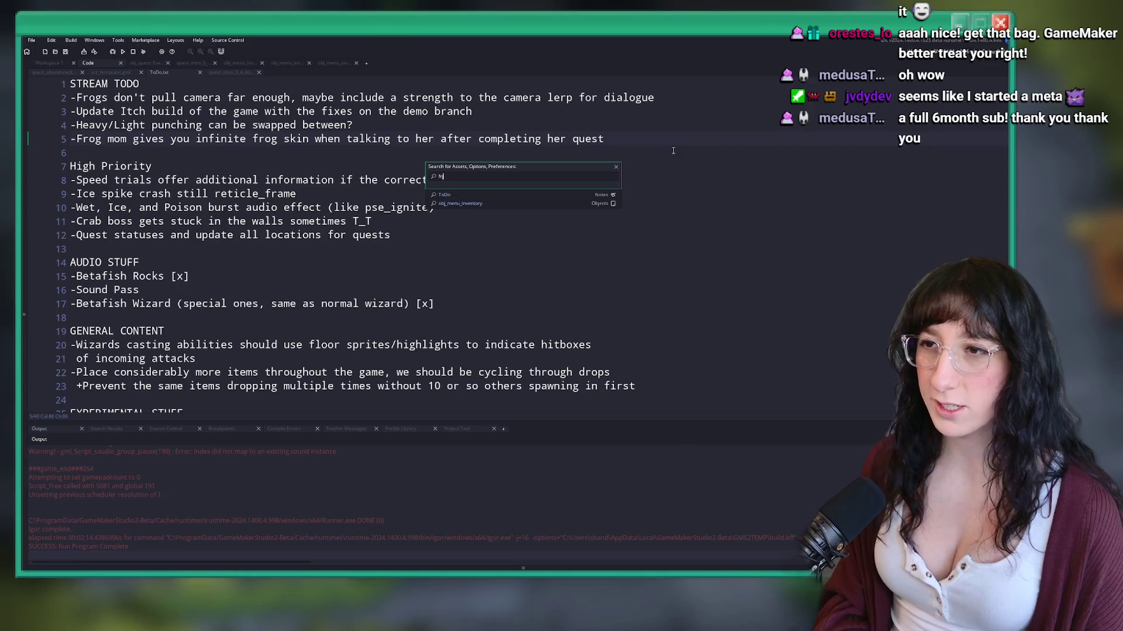
text(og)
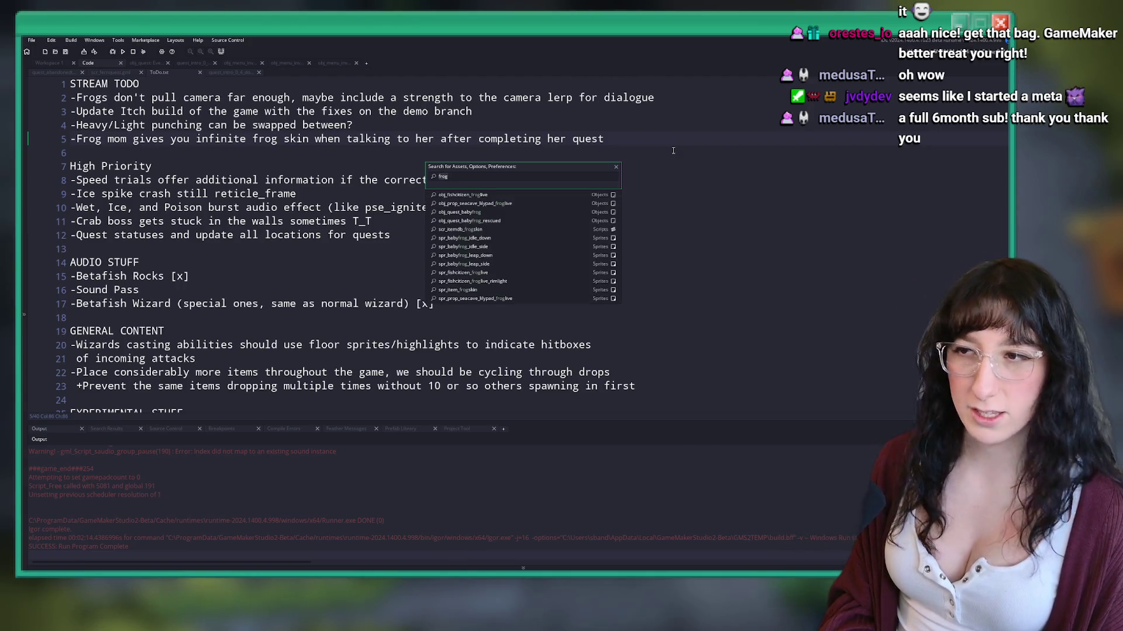
key(BackSpace)
key(BackSpace)
key(BackSpace)
text(lush)
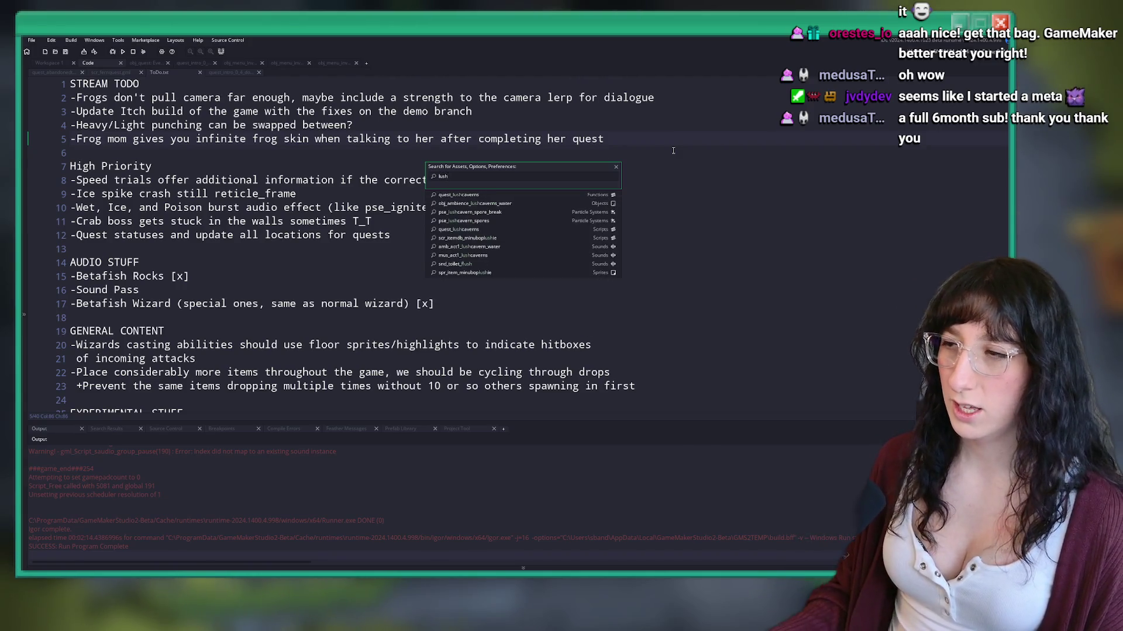
key(Escape)
key(ctrl+shift+f)
key(Return)
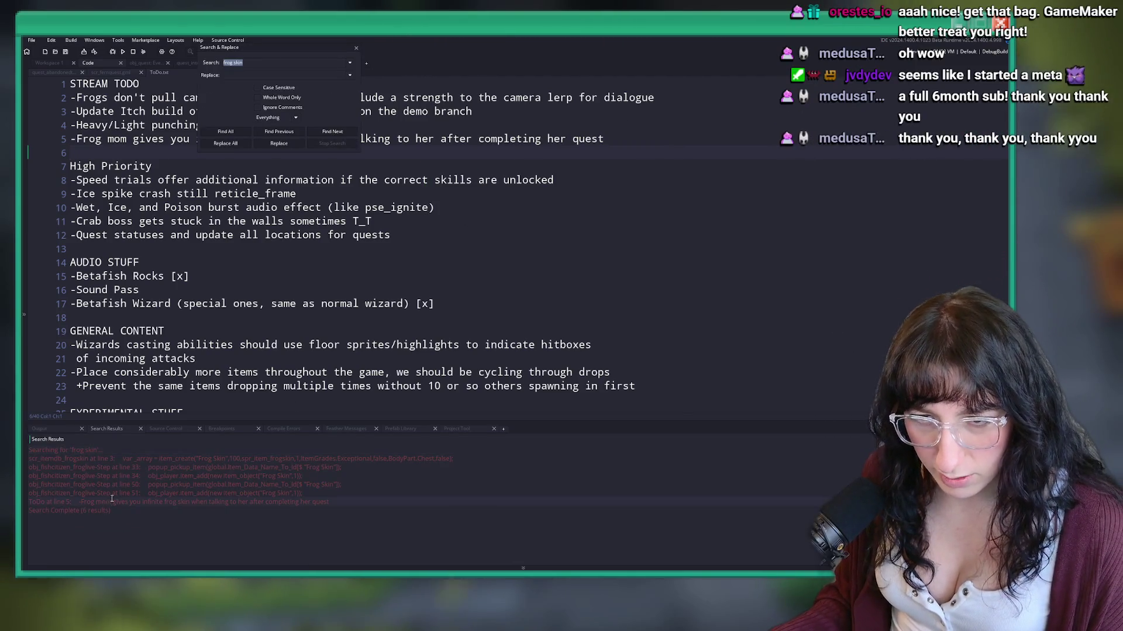
double_click(142, 466)
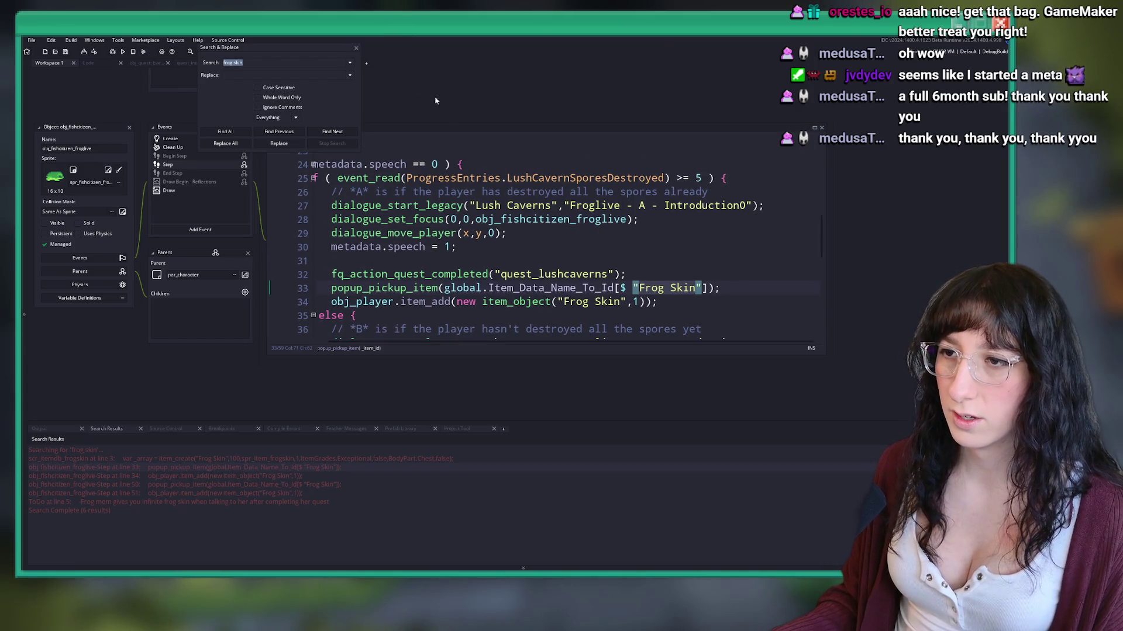
Step: Close Search & Replace and locate the LushCavernSporesDestroyed check on line 25
click(720, 302)
drag(721, 305, 869, 351)
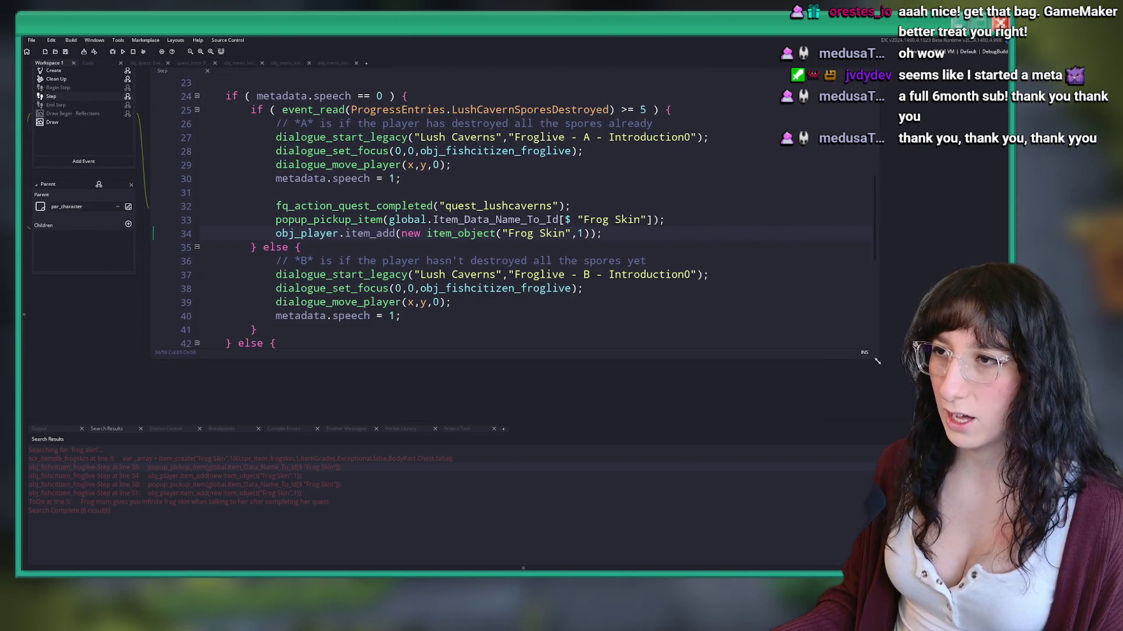
scroll(530, 155, up, 1)
scroll(530, 155, down, 2)
scroll(596, 135, up, 1)
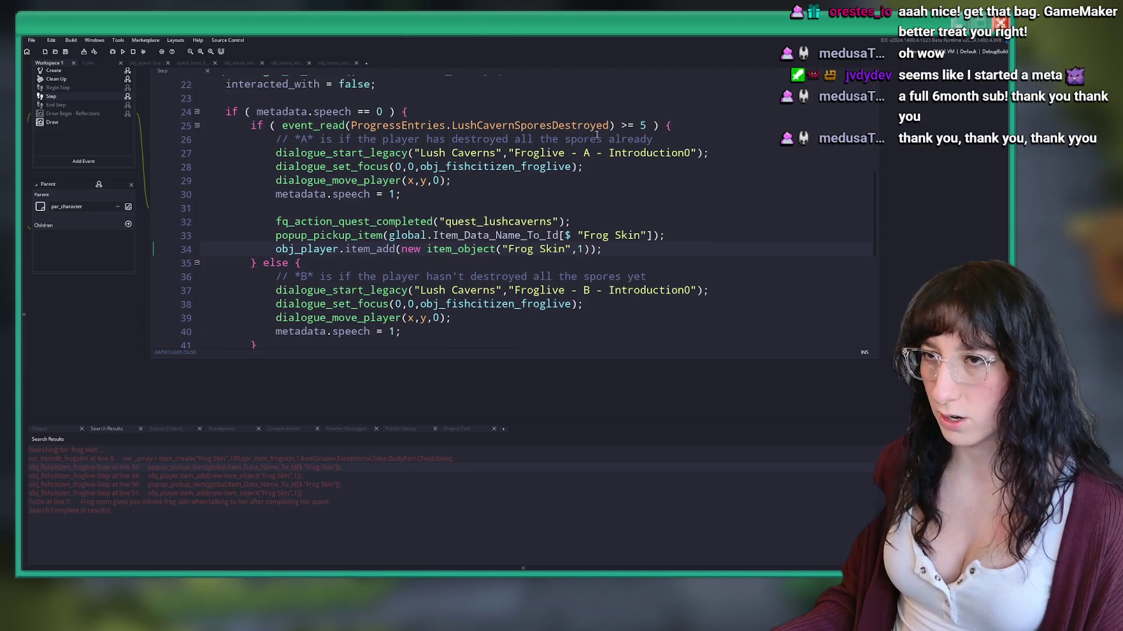
click(605, 125)
scroll(553, 234, down, 3)
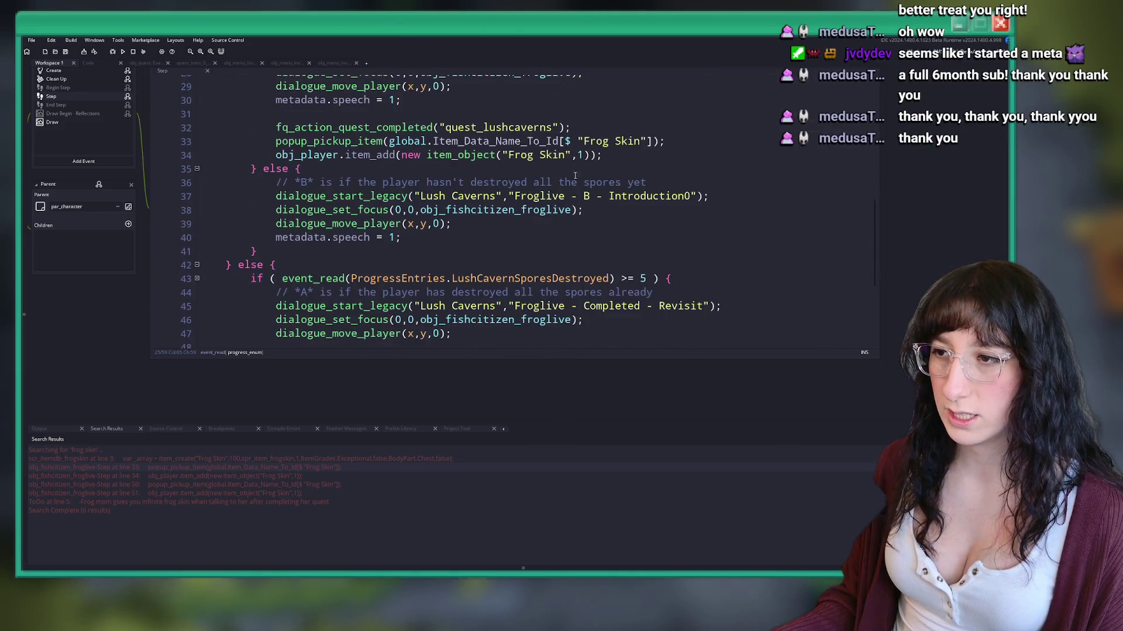
scroll(553, 267, up, 2)
scroll(554, 267, up, 3)
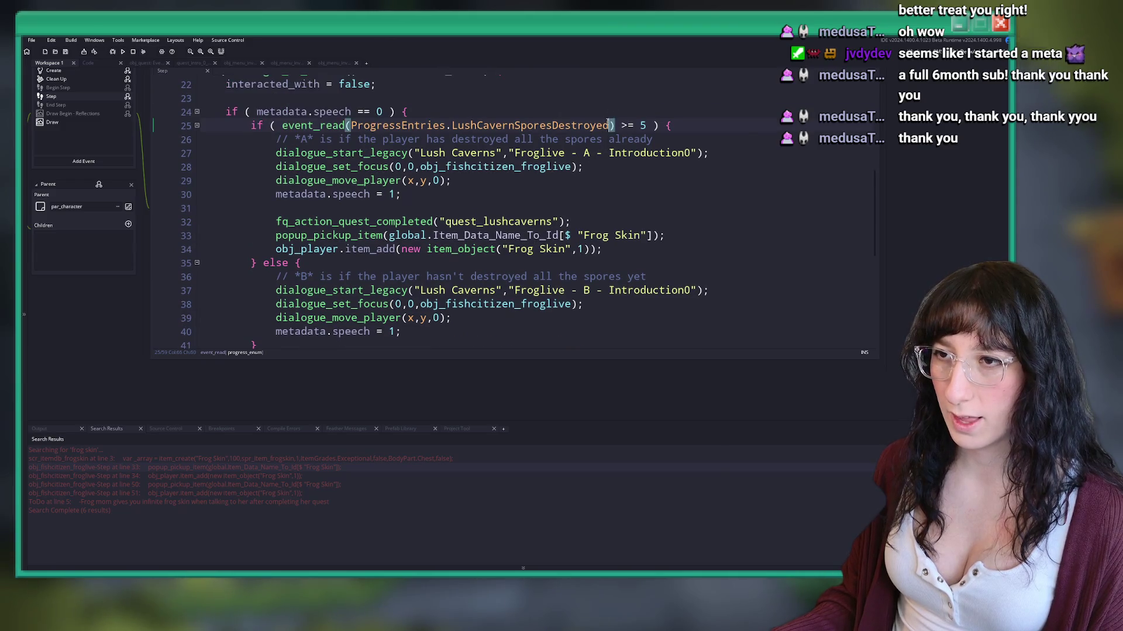
key(ctrl+Left)
key(ctrl+Left)
key(ctrl+Left)
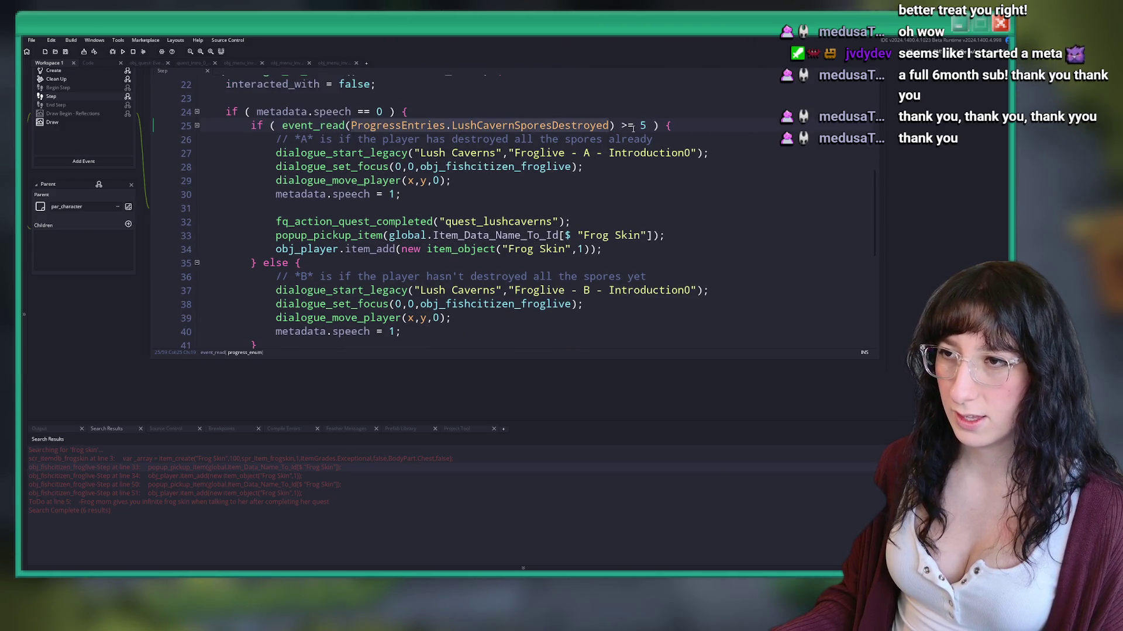
scroll(569, 169, up, 2)
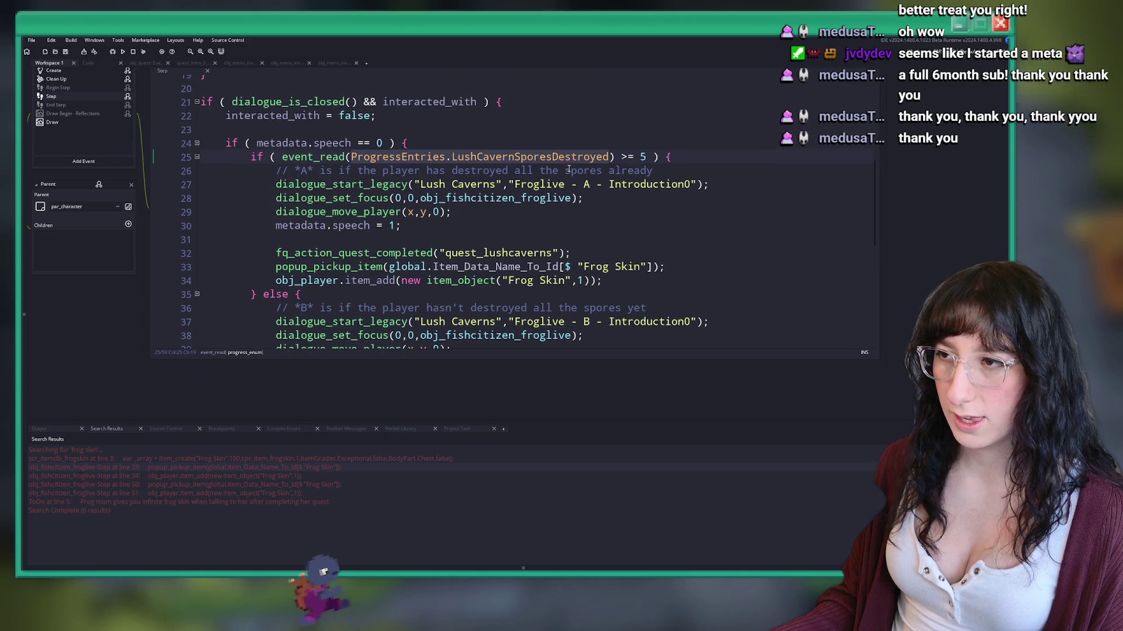
Step: Peek into enum_progress, append LushCavernFrogSkinGiven before Size, save, and close the peek
middle_click(568, 156)
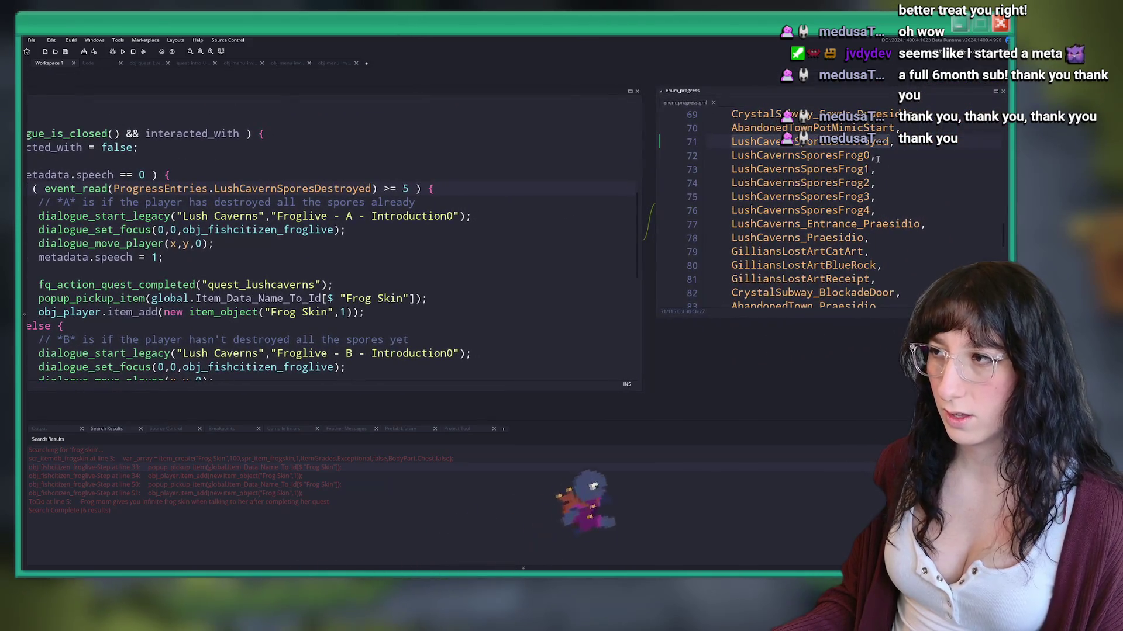
scroll(641, 219, down, 3)
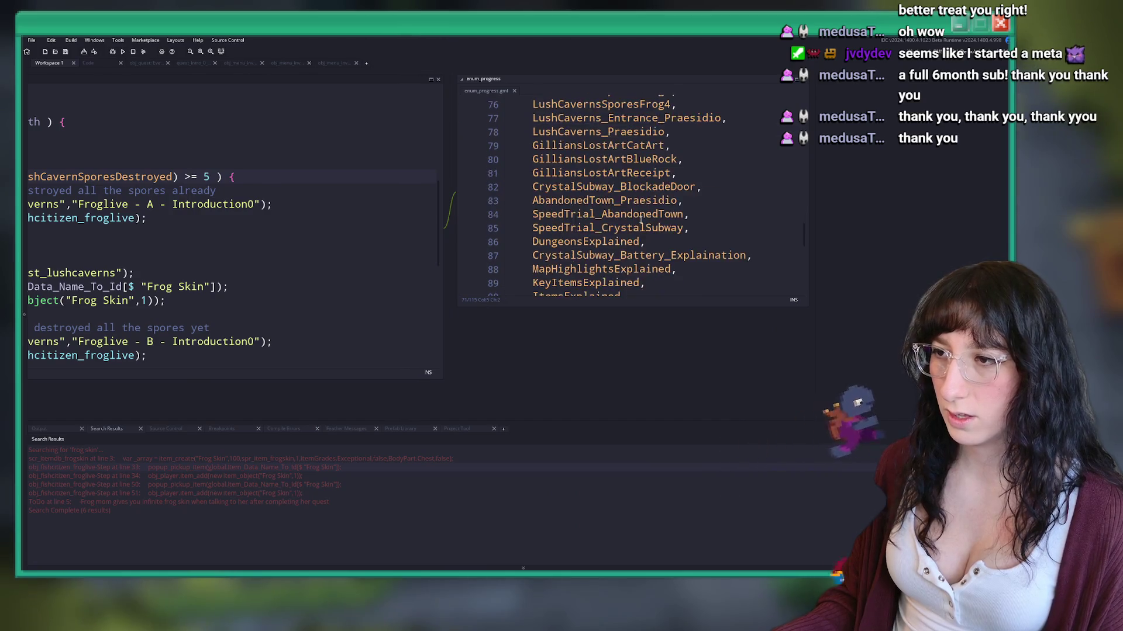
scroll(641, 219, down, 9)
click(701, 235)
key(Return)
text(LushCavernSporesDestroyed,)
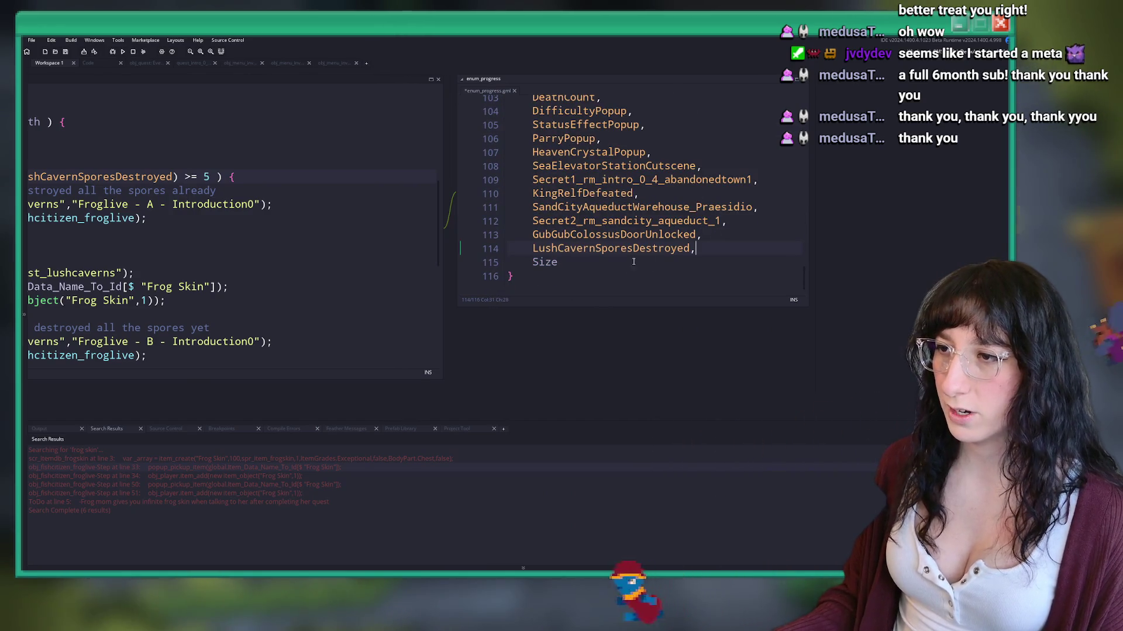
key(Left)
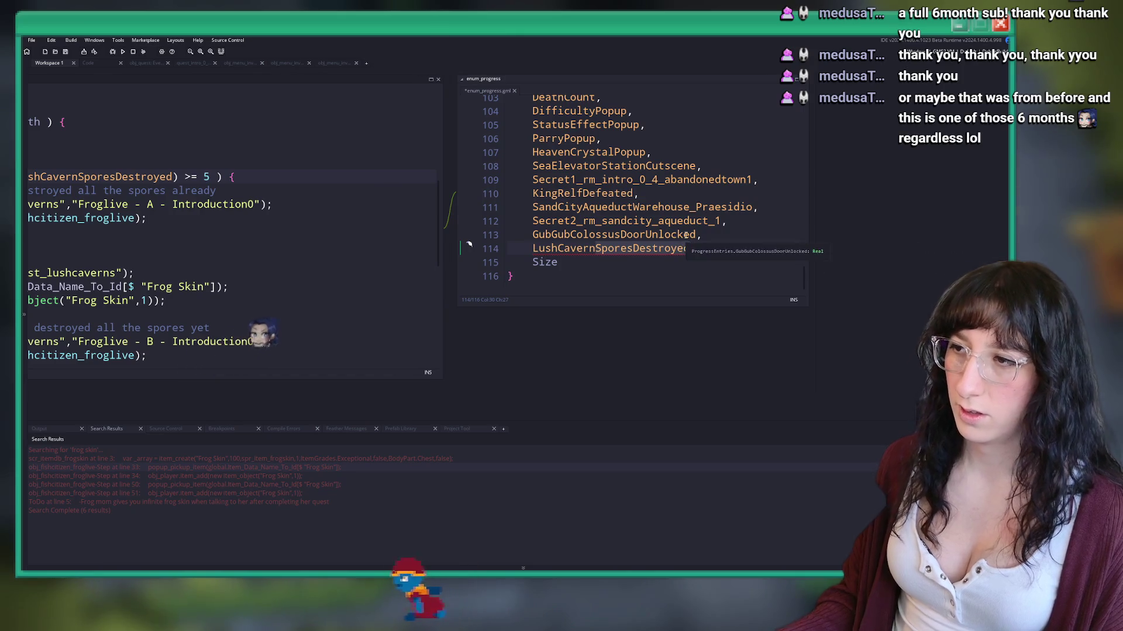
key(BackSpace)
key(BackSpace)
key(BackSpace)
text(FrogSkinGiven)
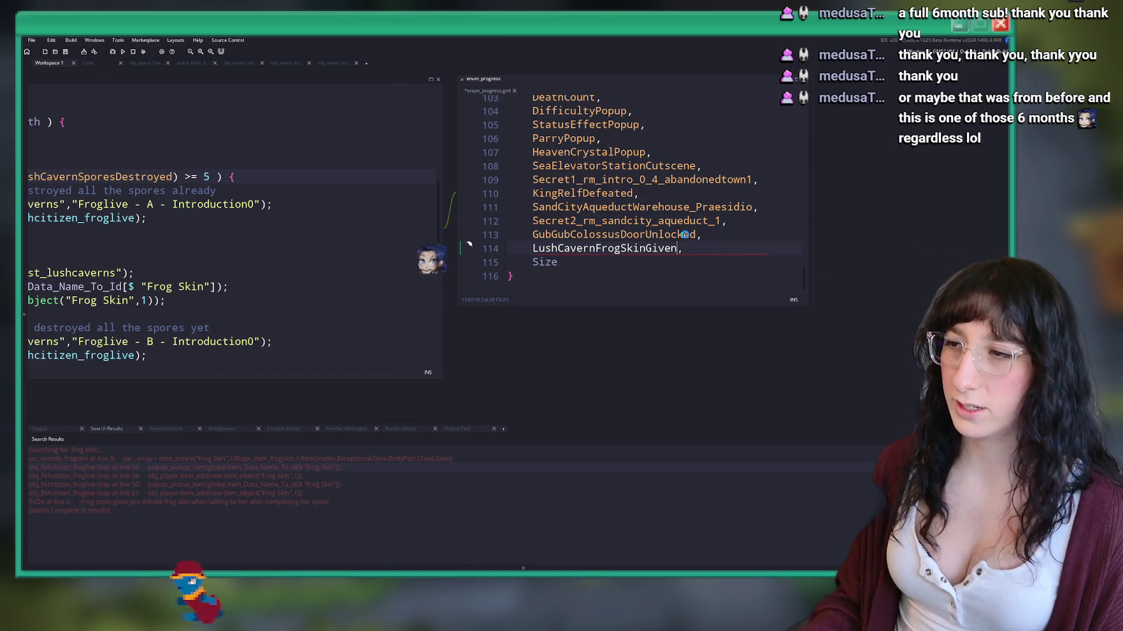
key(ctrl+s)
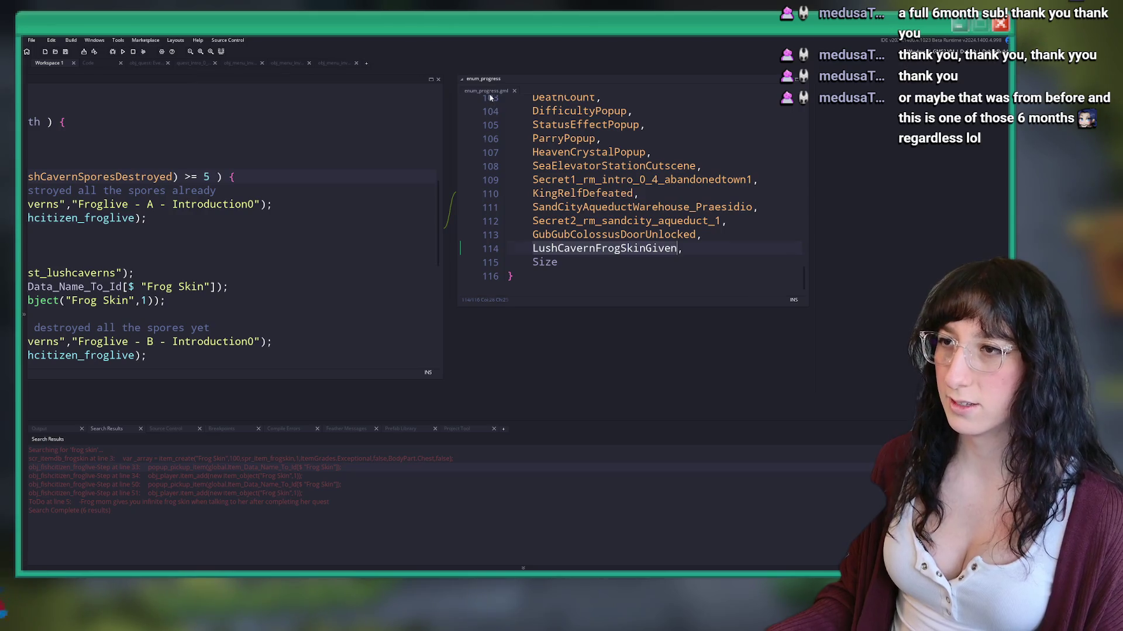
key(ctrl+w)
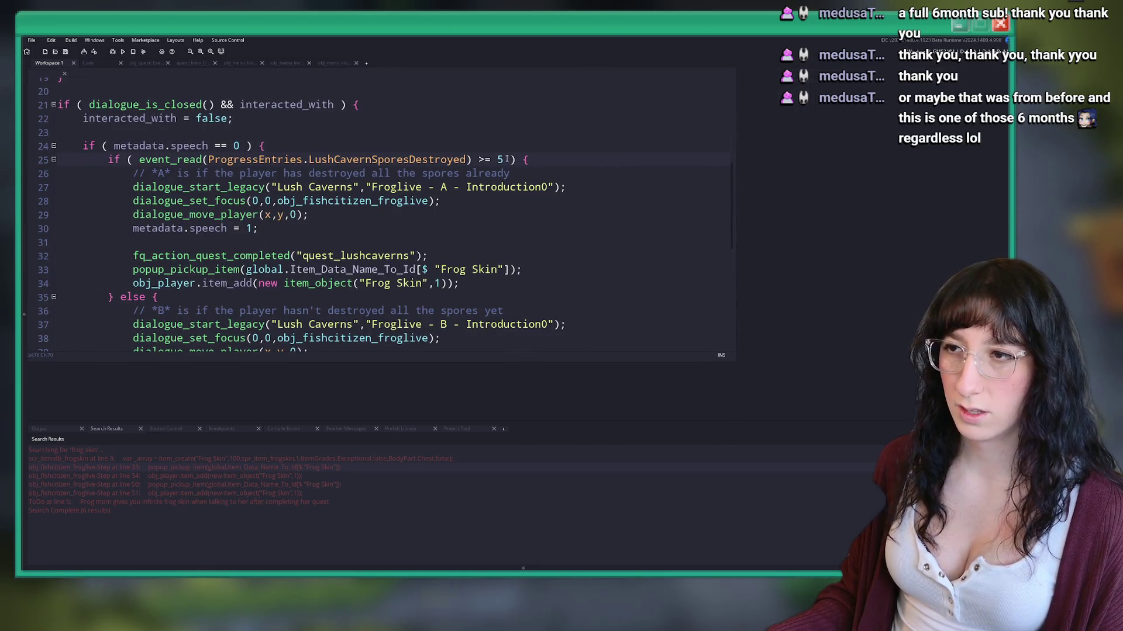
Step: Append && !event_read(ProgressEntries.LushCavernFrogSkinGiven) after the >= 5 check on line 25
click(506, 159)
text(&& event_read(ProgressEntries.LushCavernFrogSkinGiven)
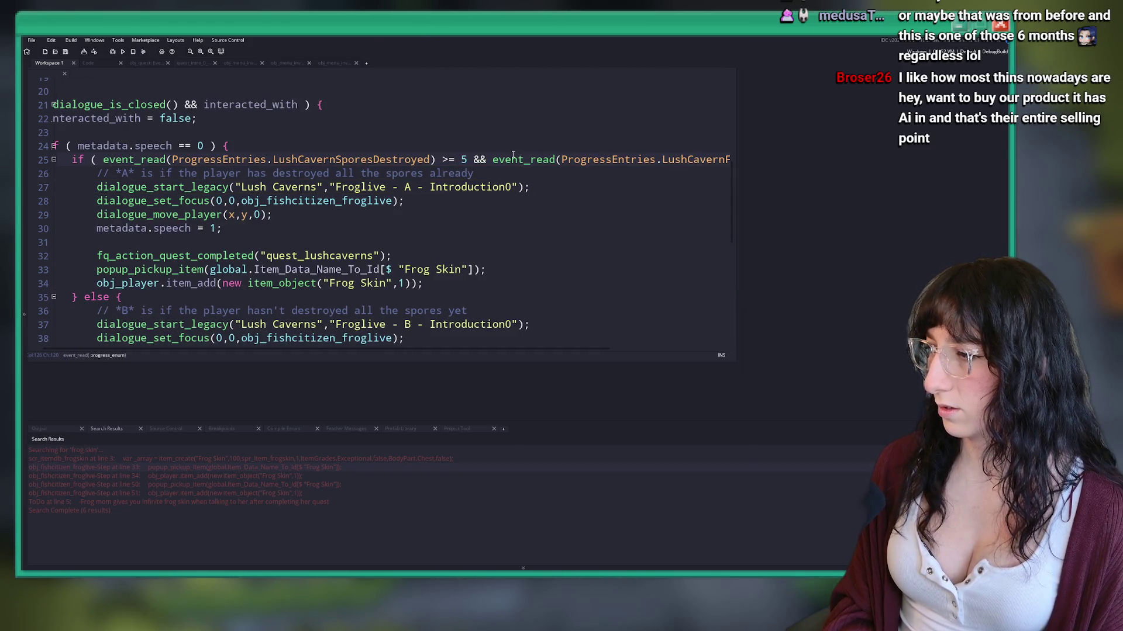
text() ) {)
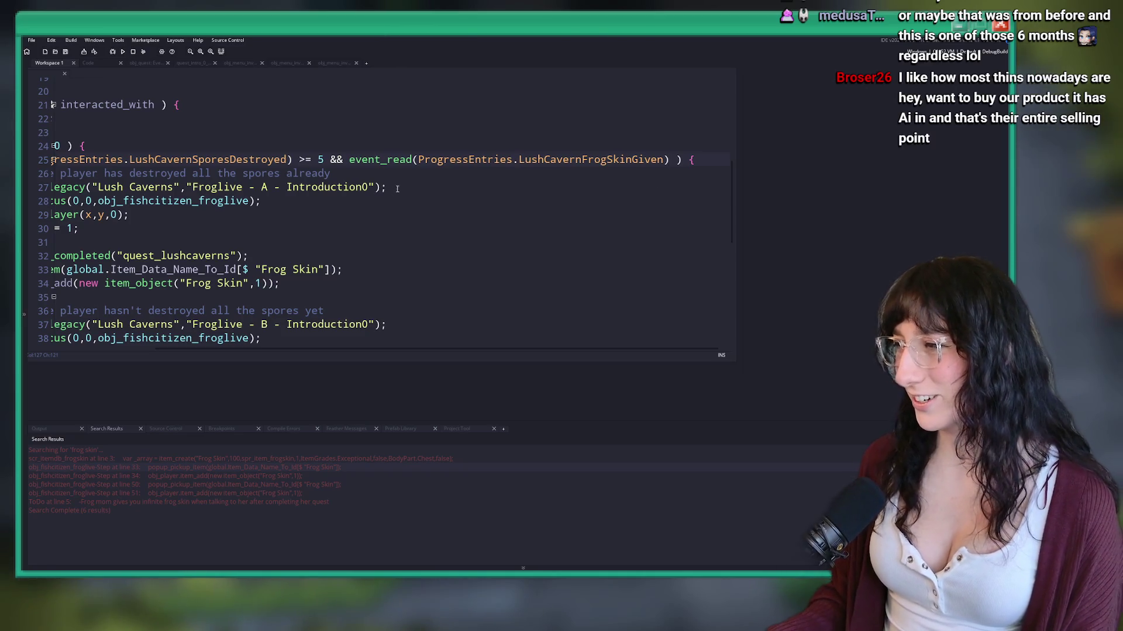
click(349, 160)
text(!)
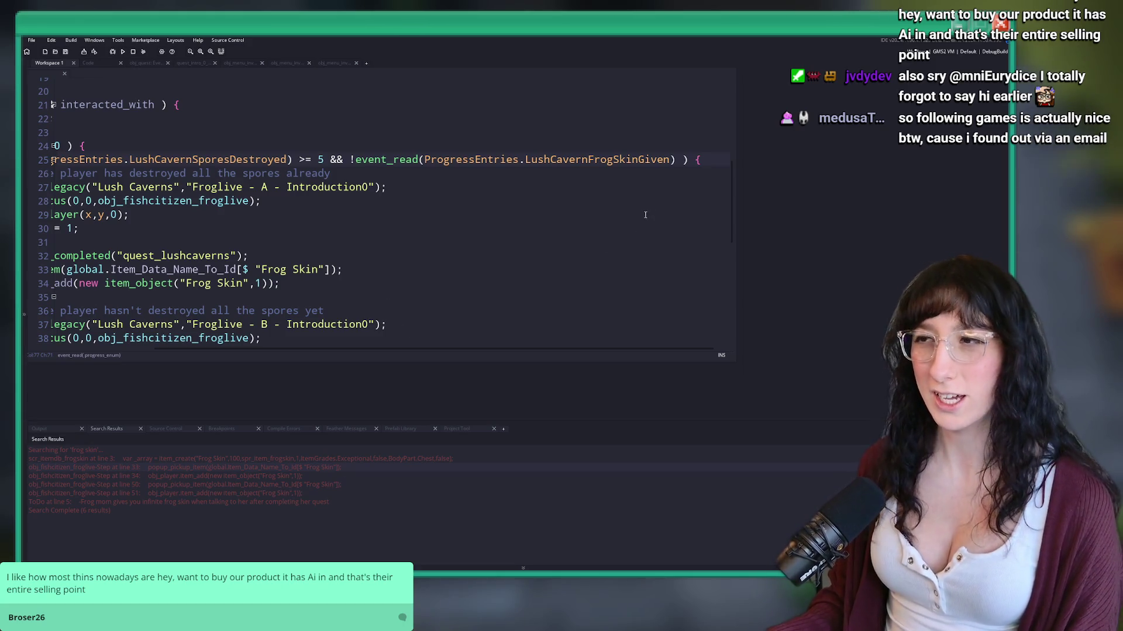
drag(682, 164, 318, 160)
click(59, 214)
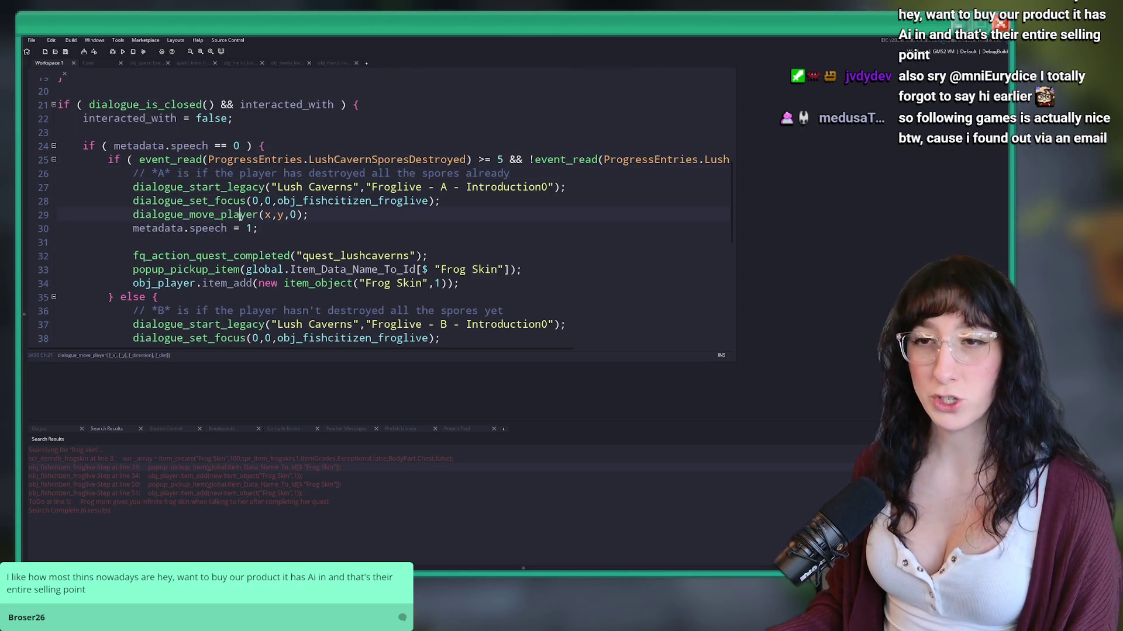
scroll(228, 246, down, 2)
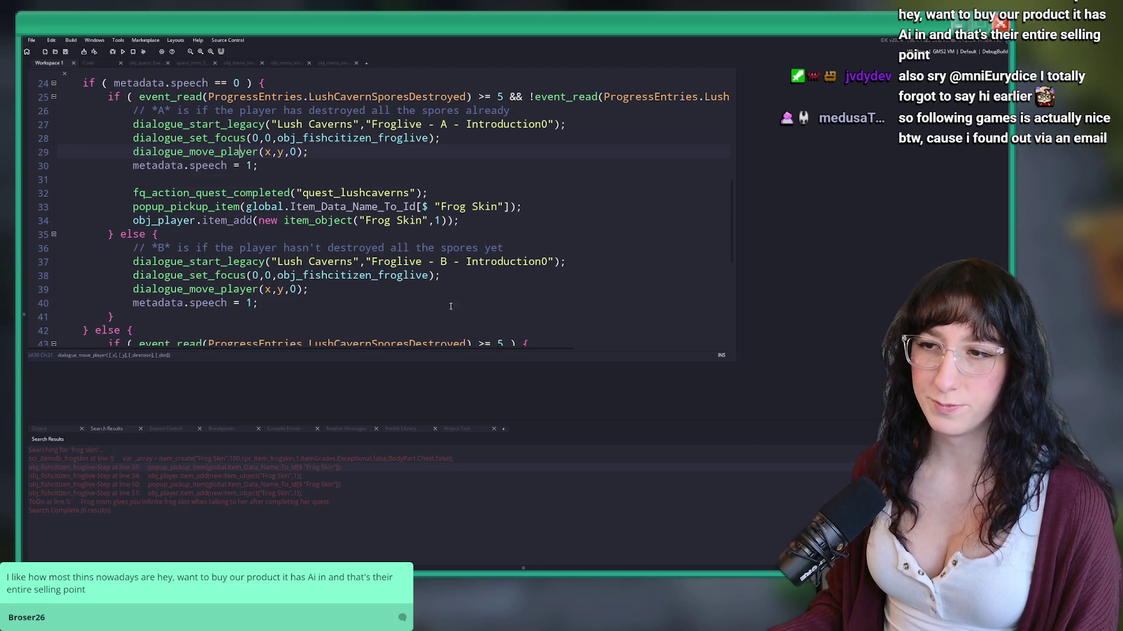
click(521, 206)
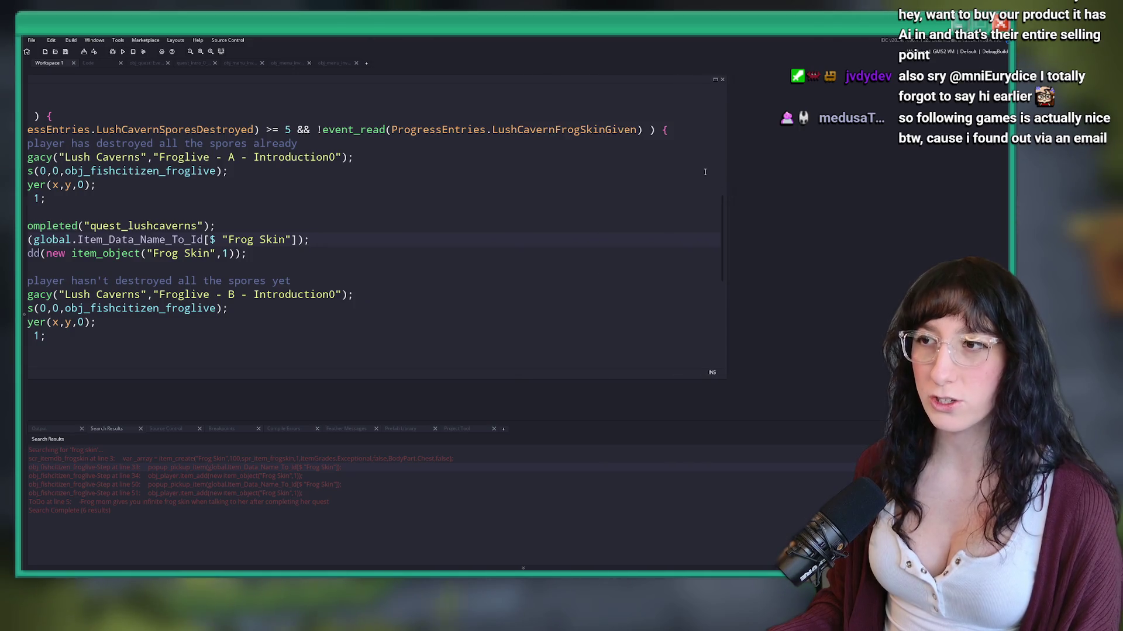
click(721, 131)
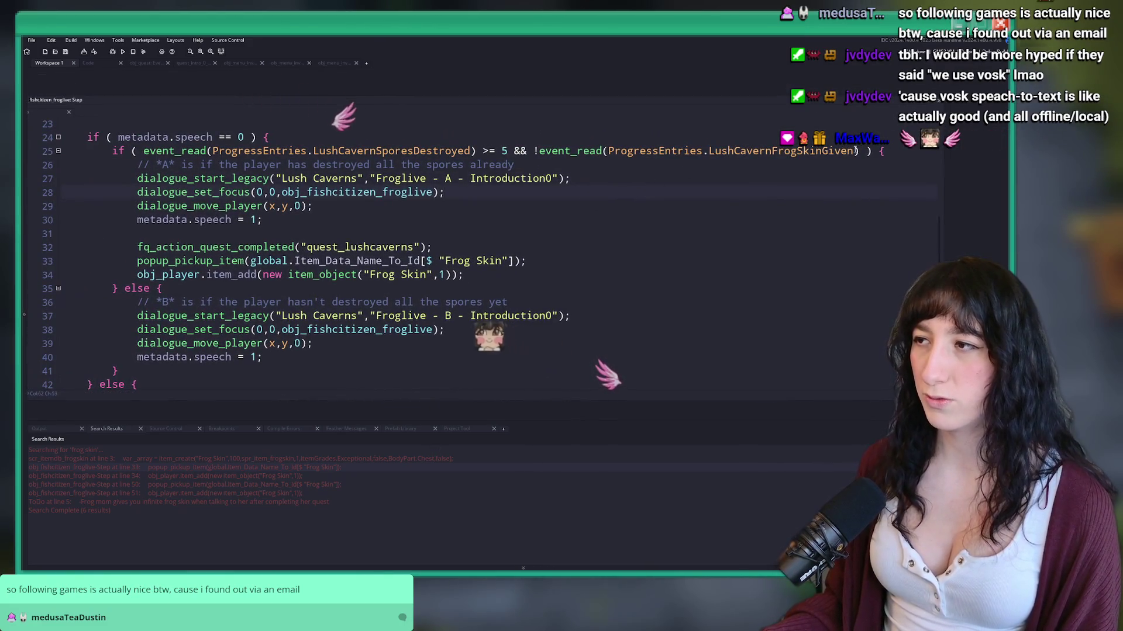
Step: Add event_write(ProgressEntries.LushCavernFrogSkinGiven,true) after the first-visit Frog Skin item_add line
click(624, 166)
click(577, 266)
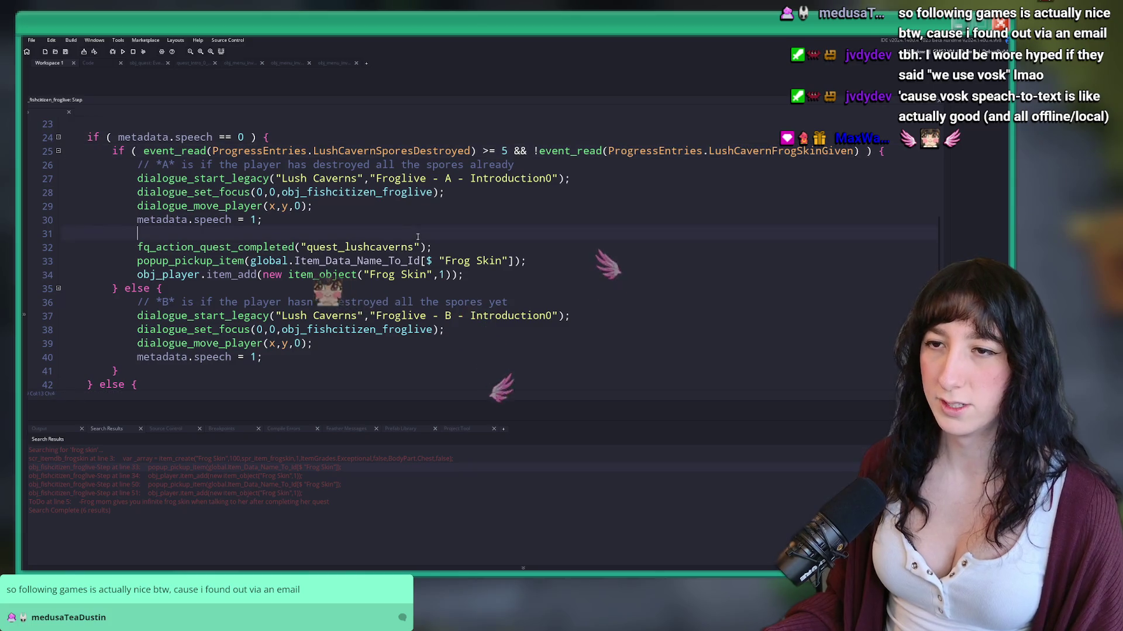
key(Return)
text(event_write(ProgressEntries.LushCavernFrogSkinGiven,true);)
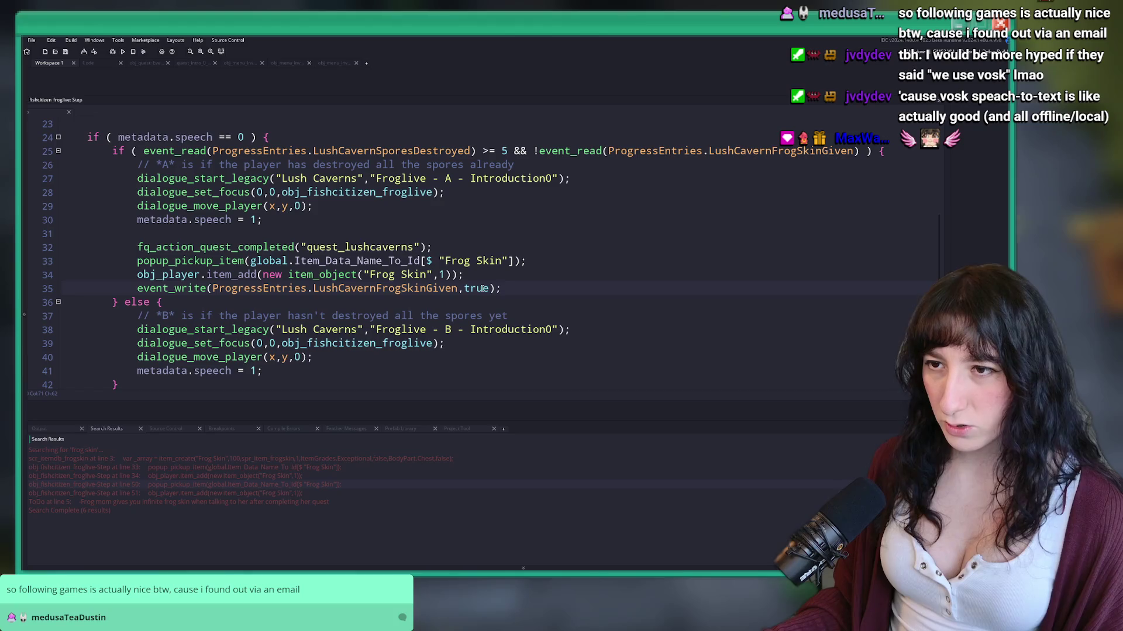
click(152, 288)
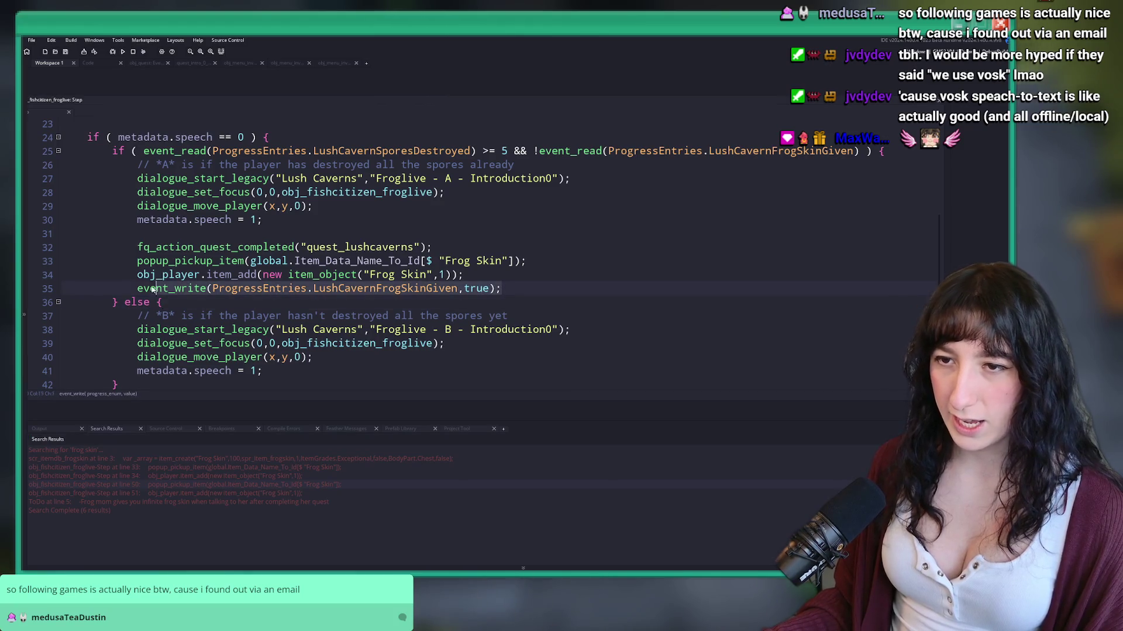
Step: Add the same event_write line after the revisit branch's Frog Skin item_add
double_click(212, 500)
double_click(193, 484)
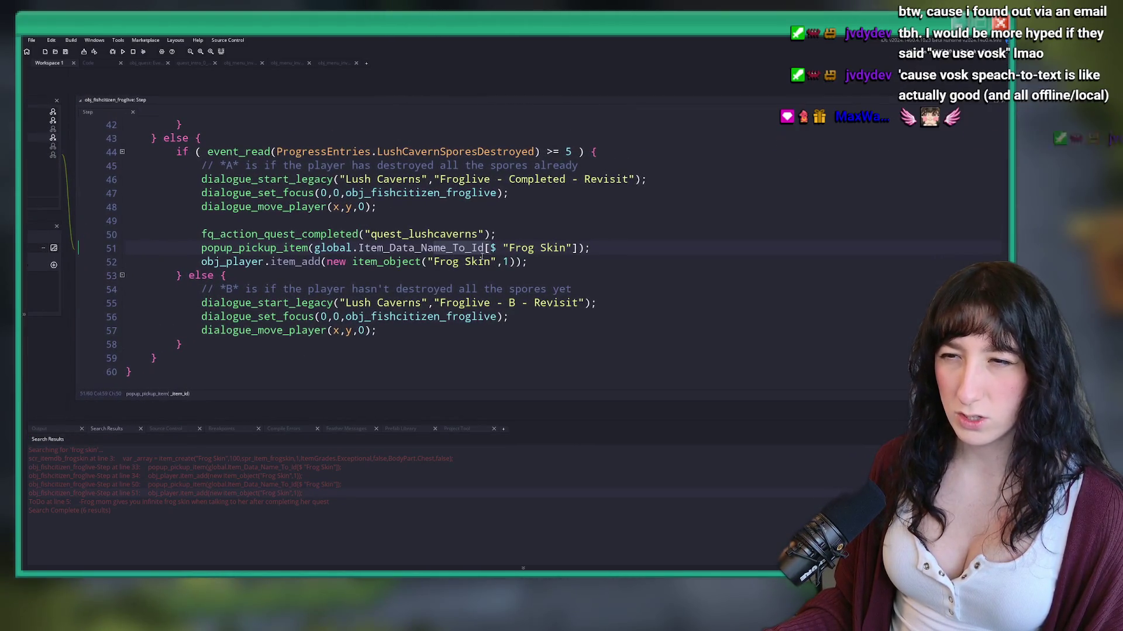
click(621, 260)
key(Return)
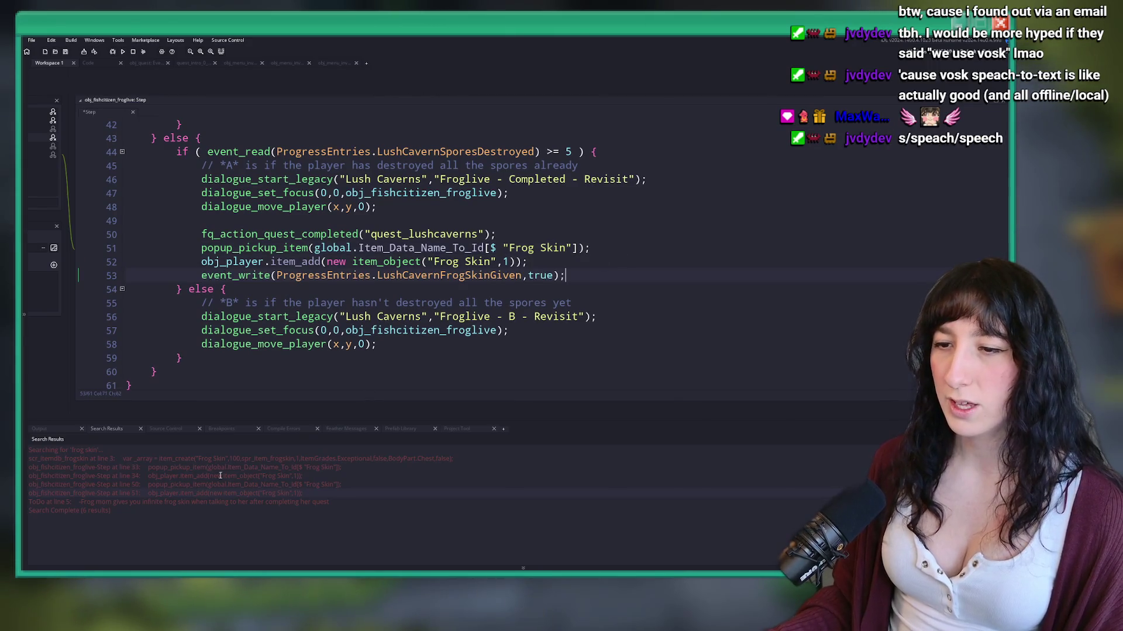
double_click(234, 467)
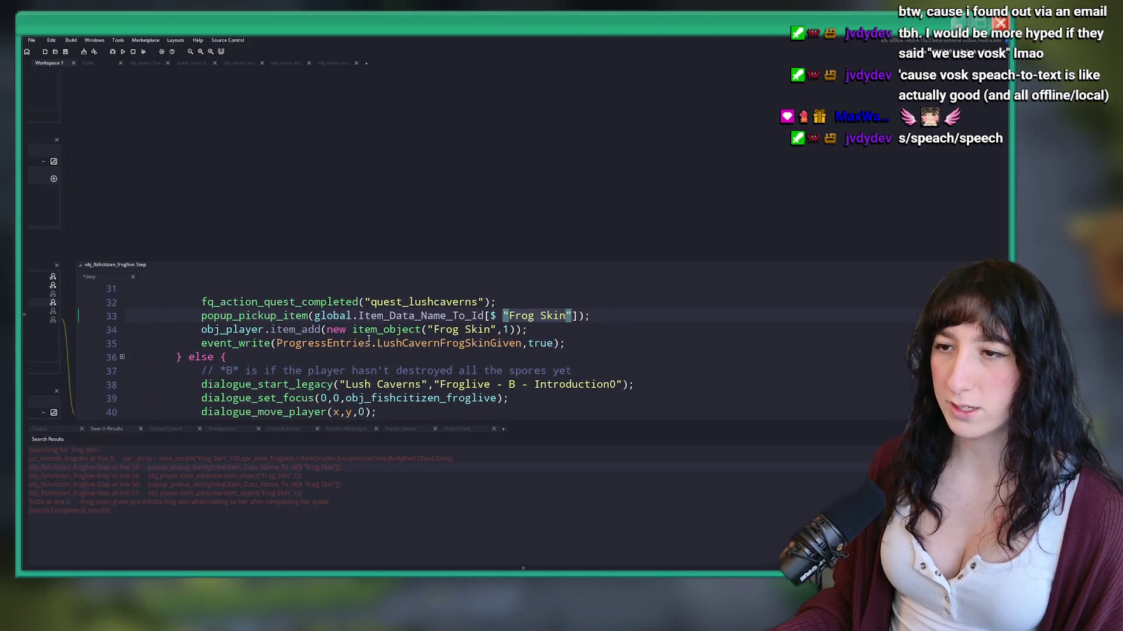
click(384, 328)
scroll(386, 263, up, 5)
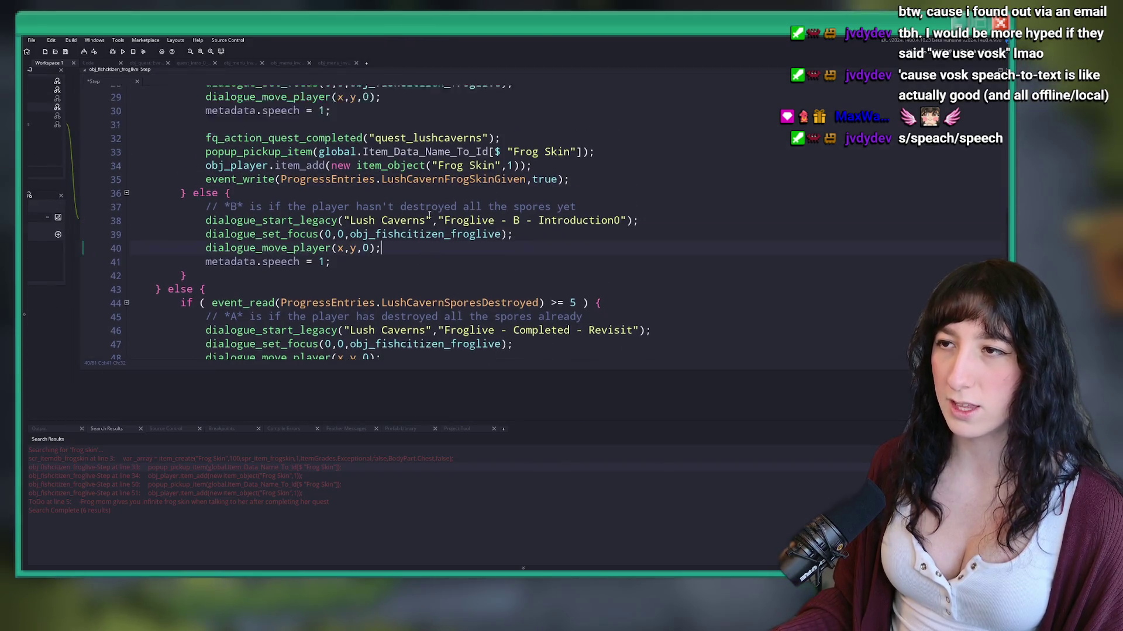
click(558, 199)
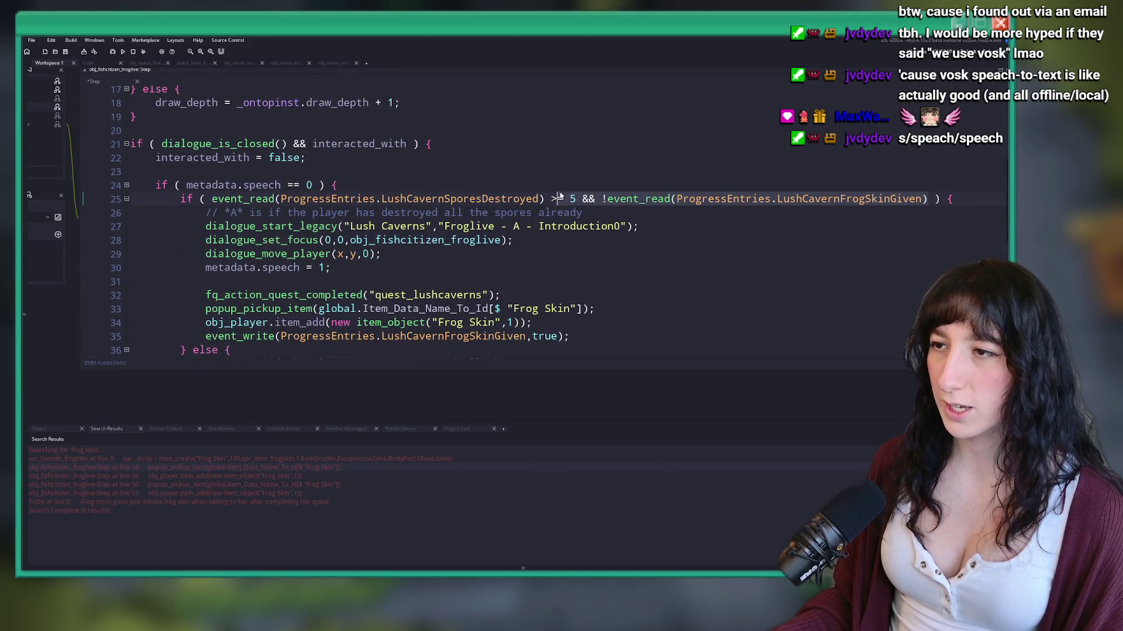
double_click(237, 493)
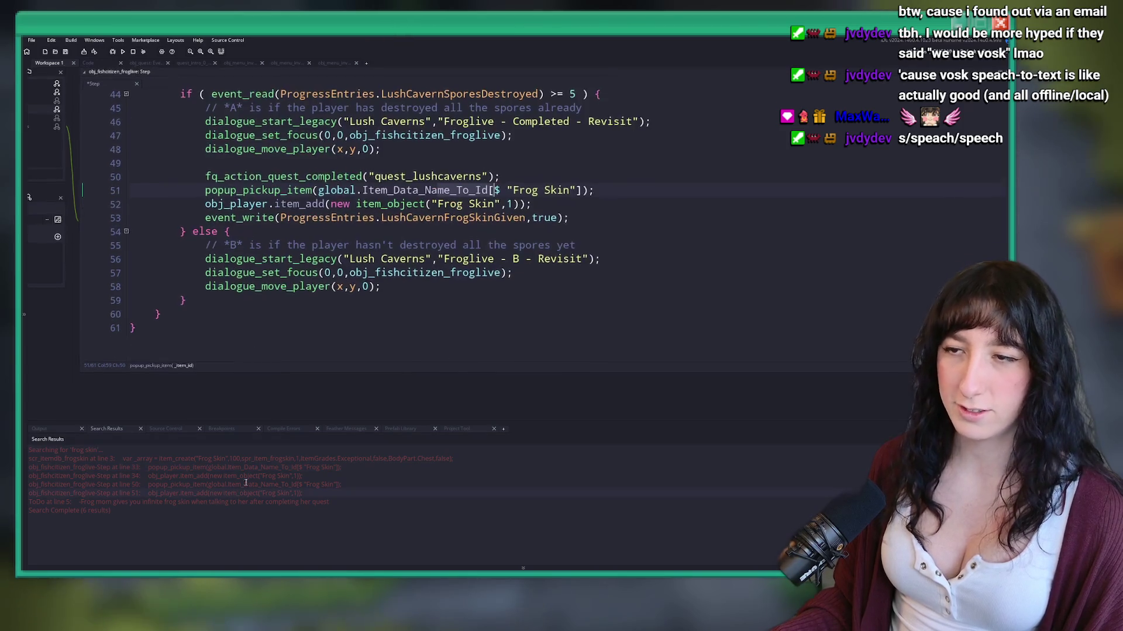
click(573, 160)
text(&& !event_read(ProgressEntries.LushCavernFrogSkinGiven))
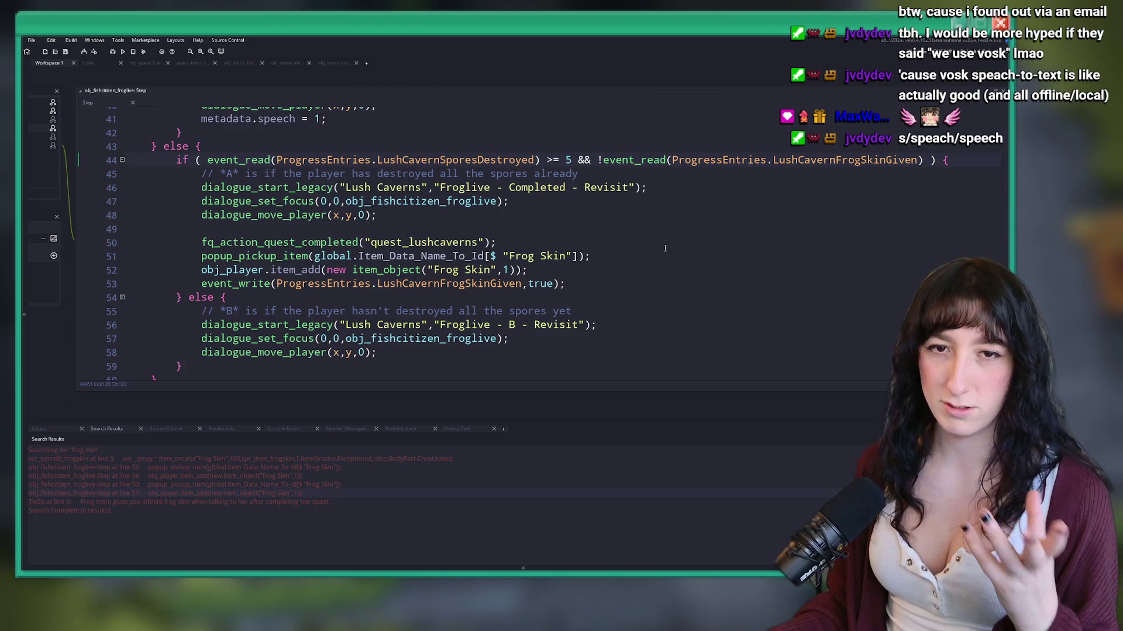
click(679, 214)
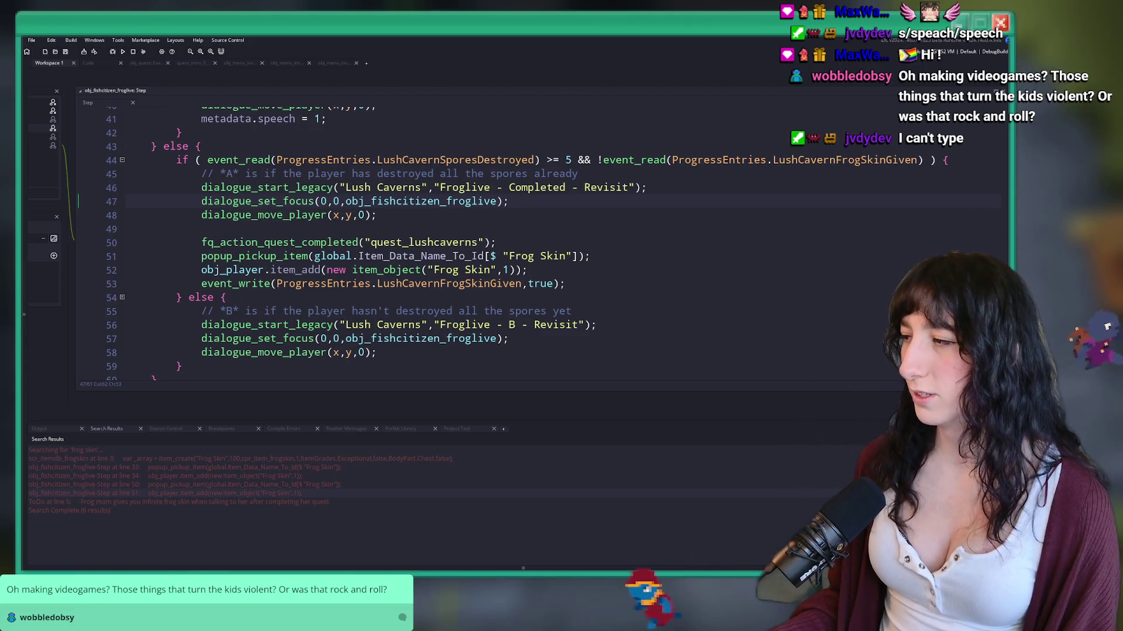
click(690, 189)
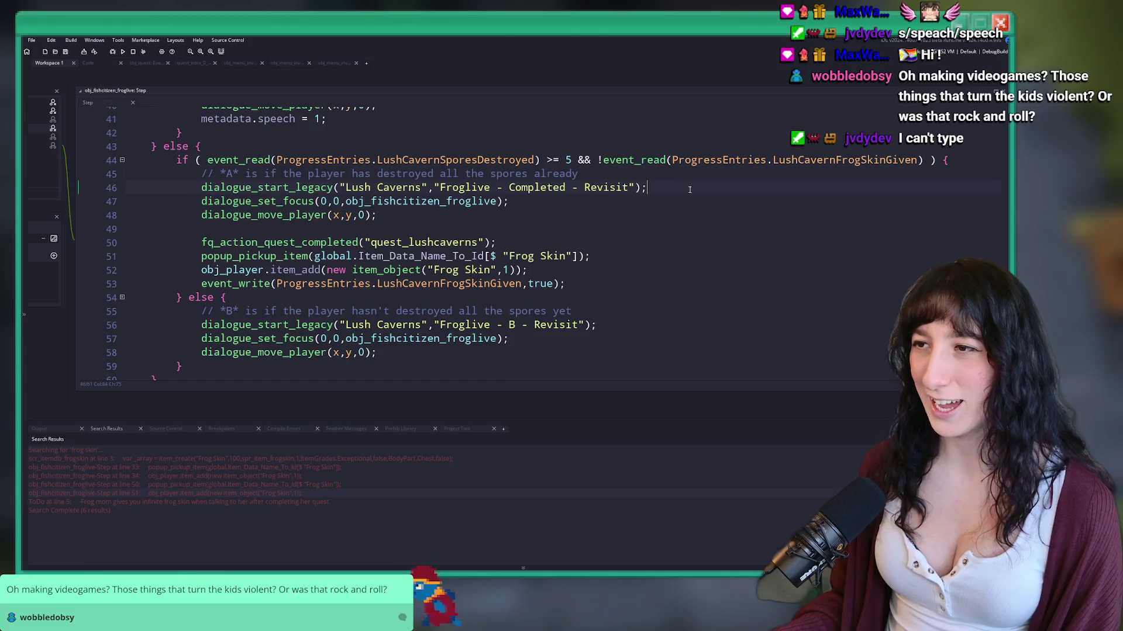
scroll(652, 220, up, 2)
scroll(247, 279, up, 2)
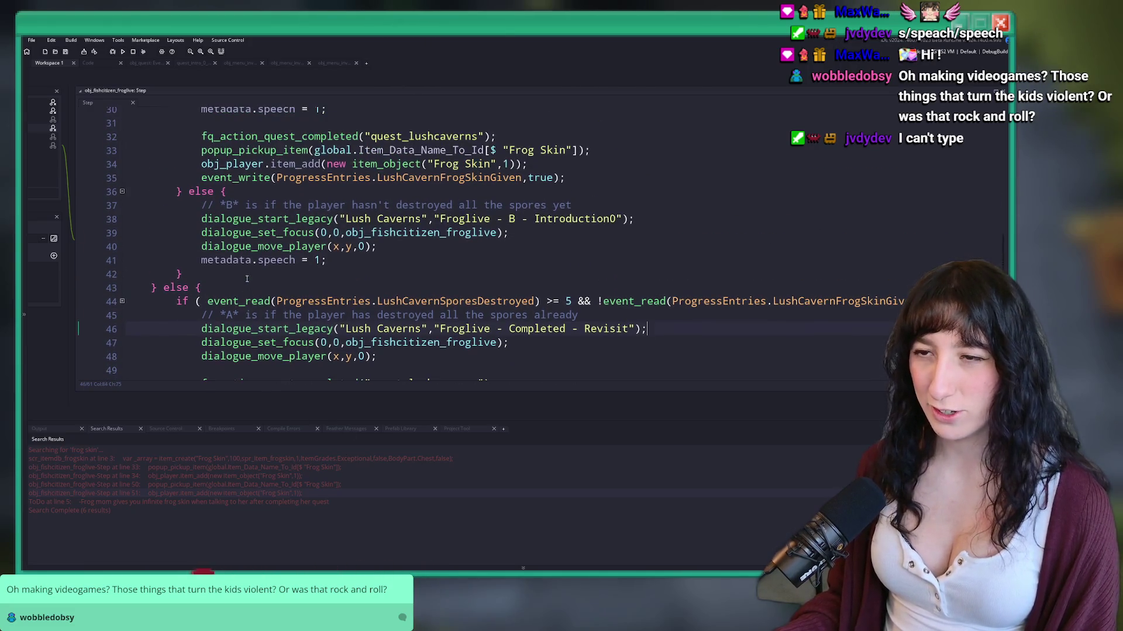
scroll(230, 151, up, 1)
scroll(305, 196, down, 5)
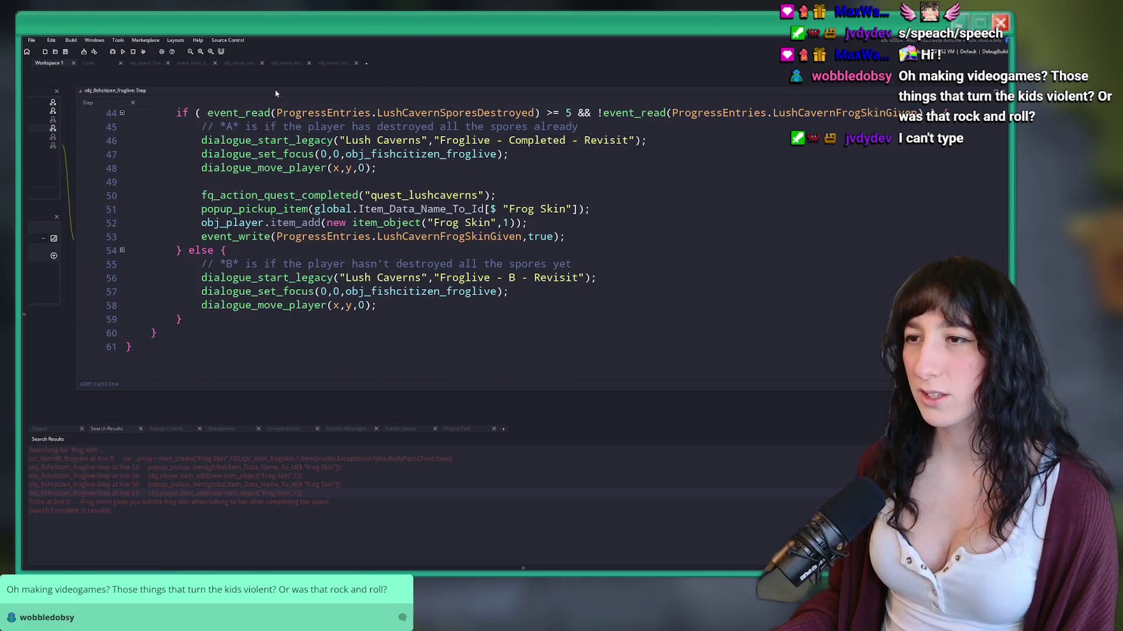
click(326, 64)
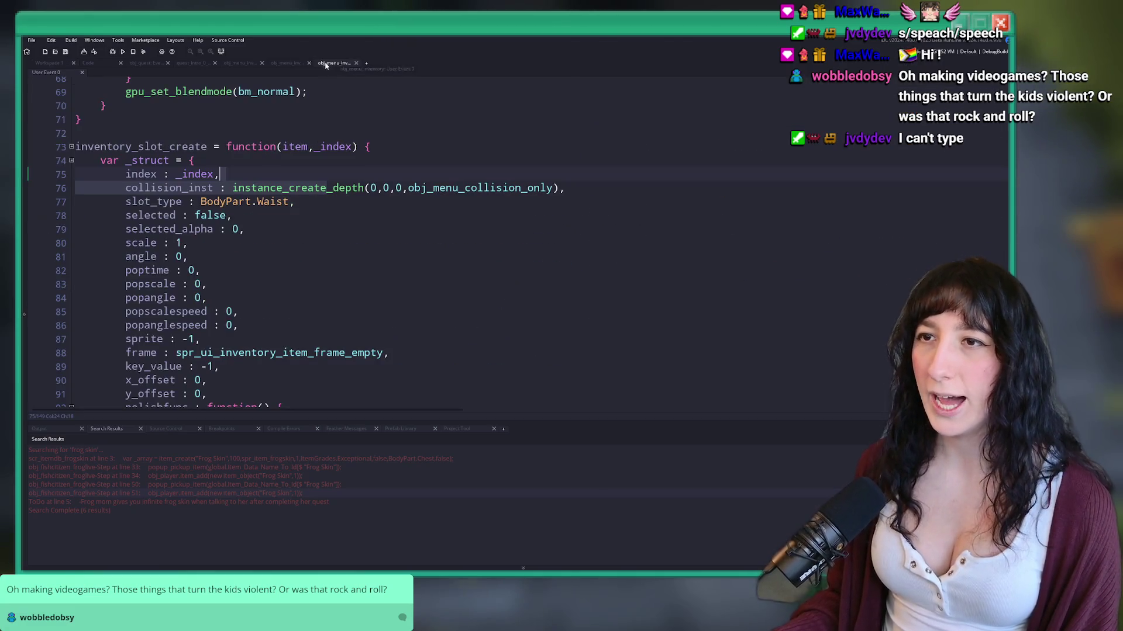
click(49, 63)
scroll(923, 128, up, 1)
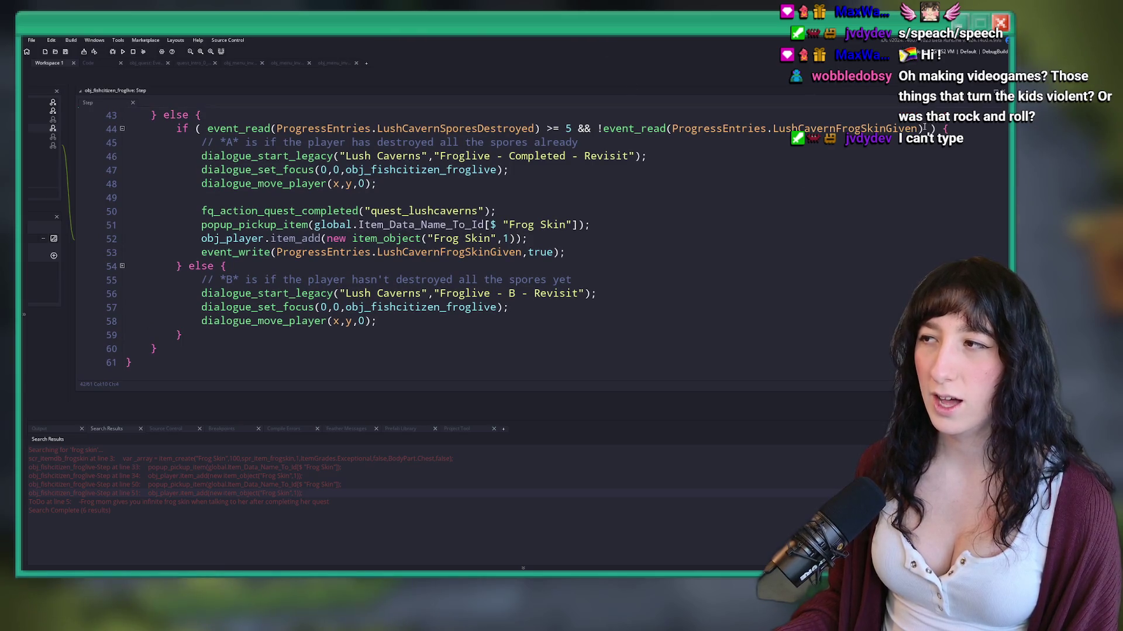
mouse_move(830, 127)
mouse_down()
mouse_move(147, 130)
mouse_move(588, 132)
mouse_up()
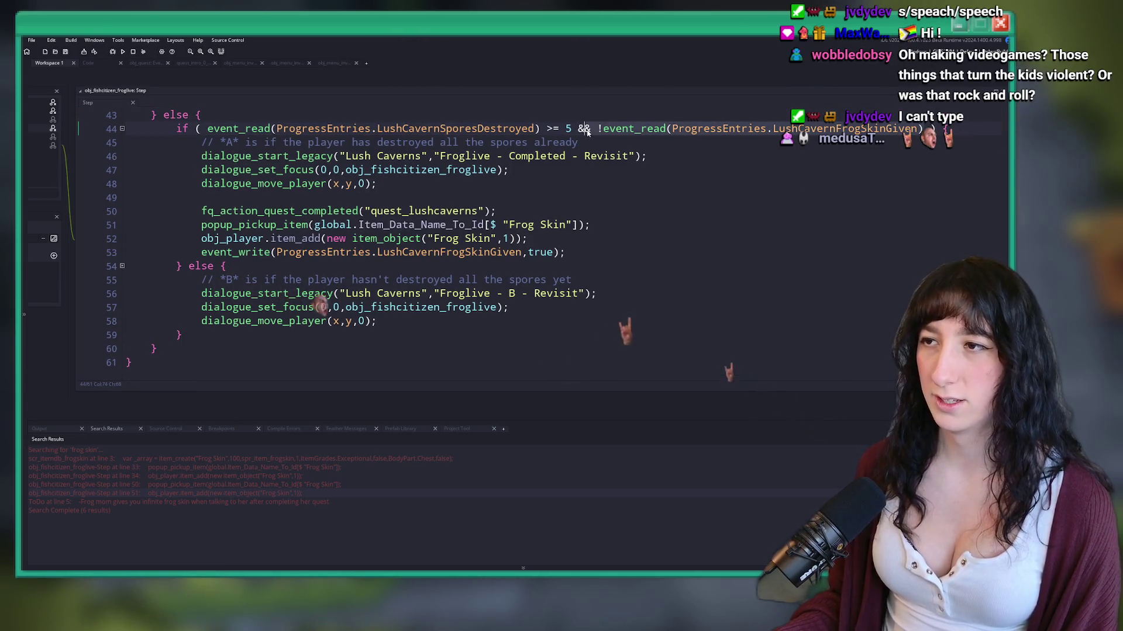
Step: Remove the skin-given check from line 44 and wrap the revisit reward in if ( !event_read(...LushCavernFrogSkinGiven) )
key(BackSpace)
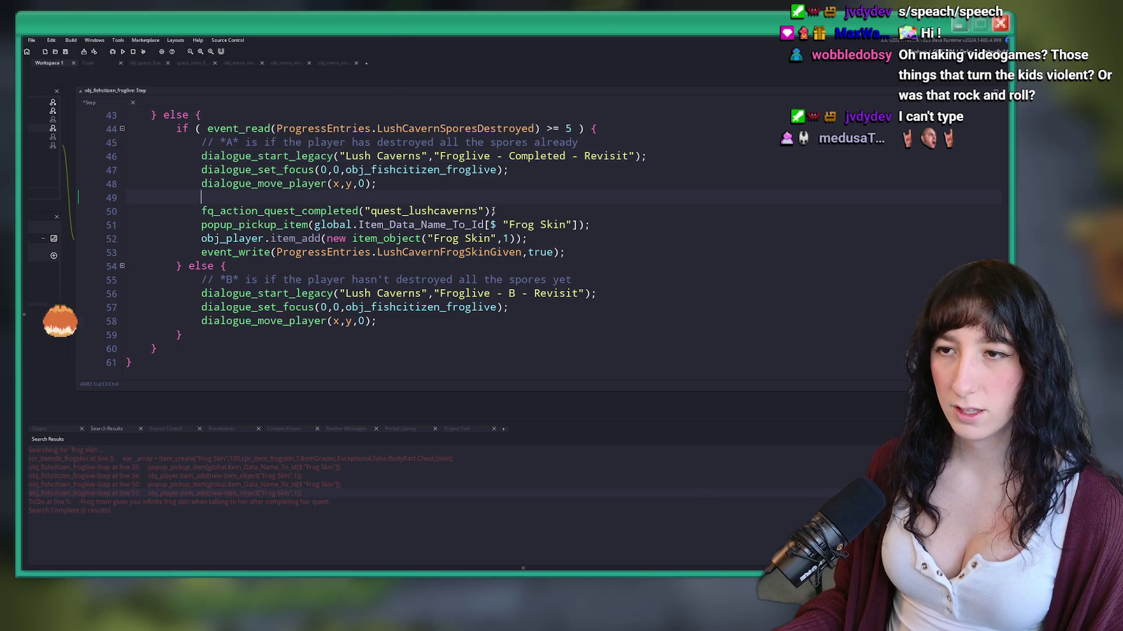
click(635, 194)
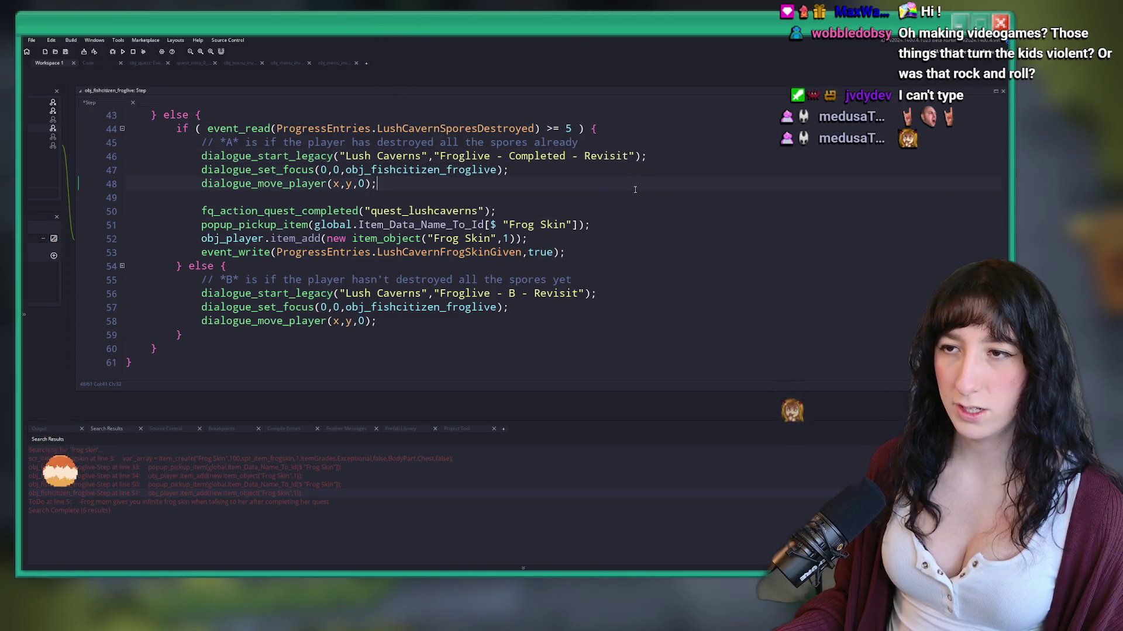
key(Return)
text(if ( !event_read(ProgressEntries.LushCavernFrogSkinGiven) ) {)
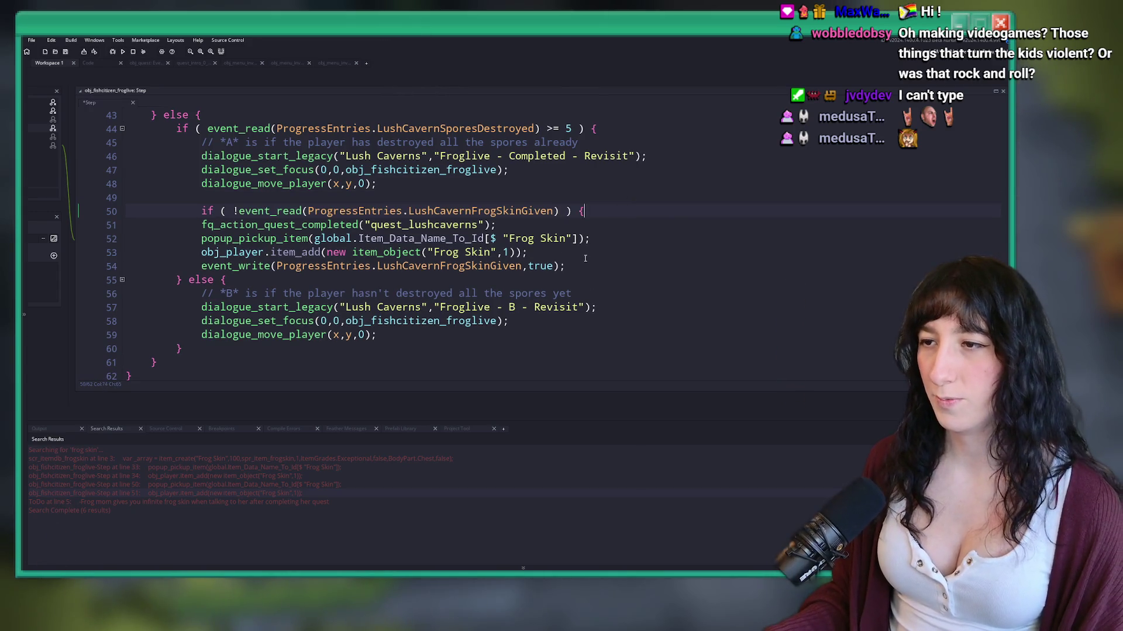
key(Return)
key(BackSpace)
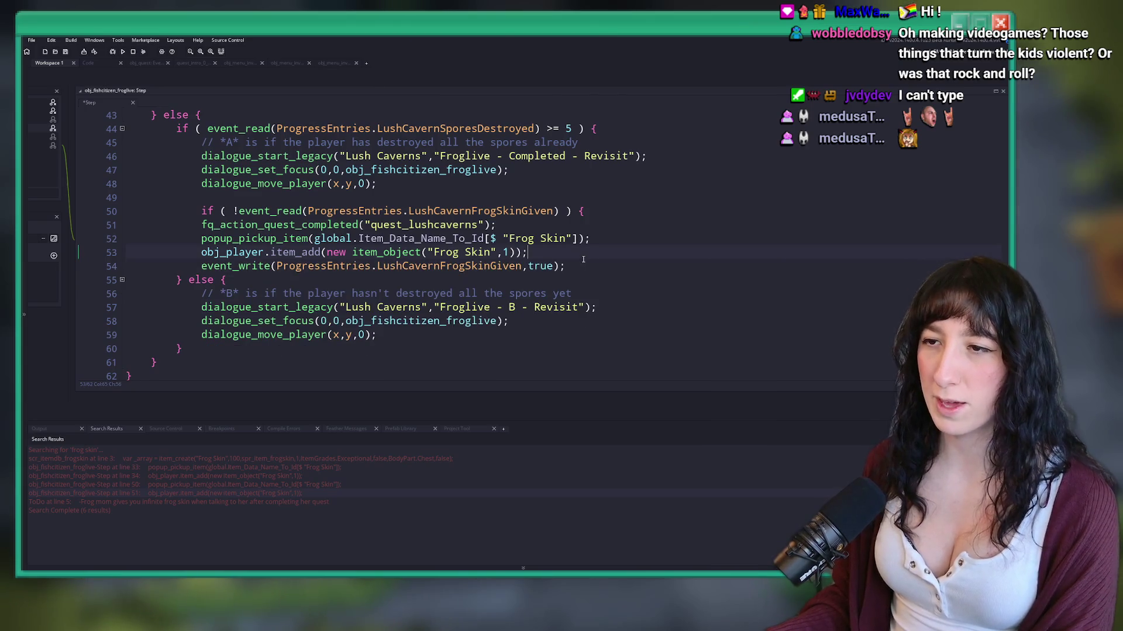
key(Return)
text(})
key(Up)
key(shift+Up)
key(shift+Up)
key(shift+Up)
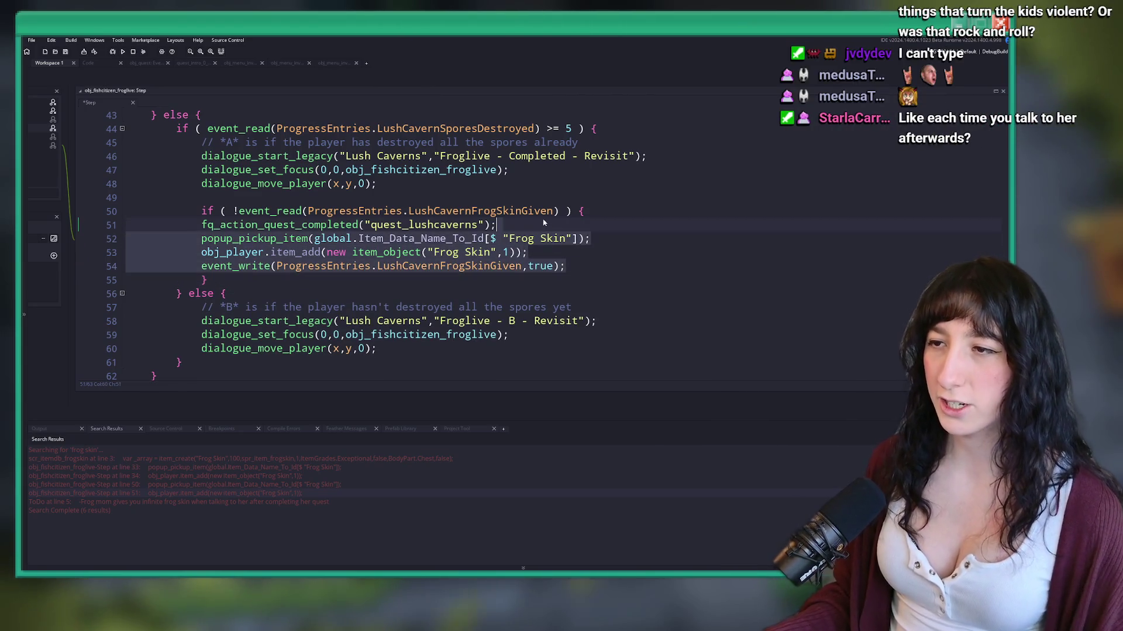
key(Tab)
click(271, 276)
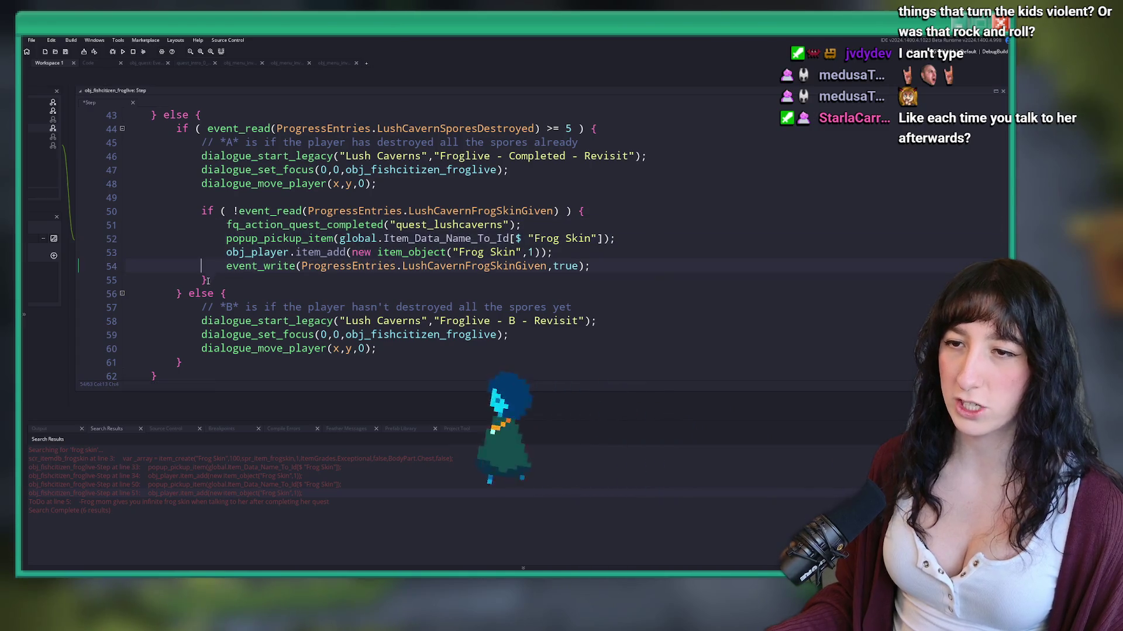
key(shift+Up)
key(shift+Up)
key(shift+Up)
key(ctrl+c)
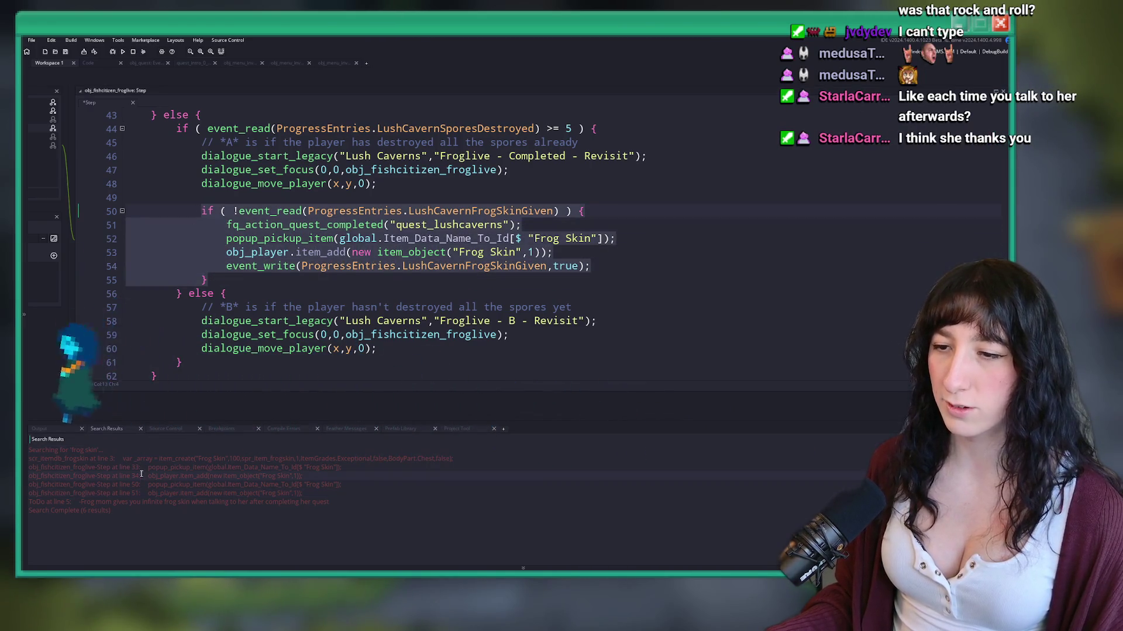
Step: Wrap the first-visit reward lines 32–35 in the same skin-given if block
double_click(222, 475)
scroll(530, 296, up, 3)
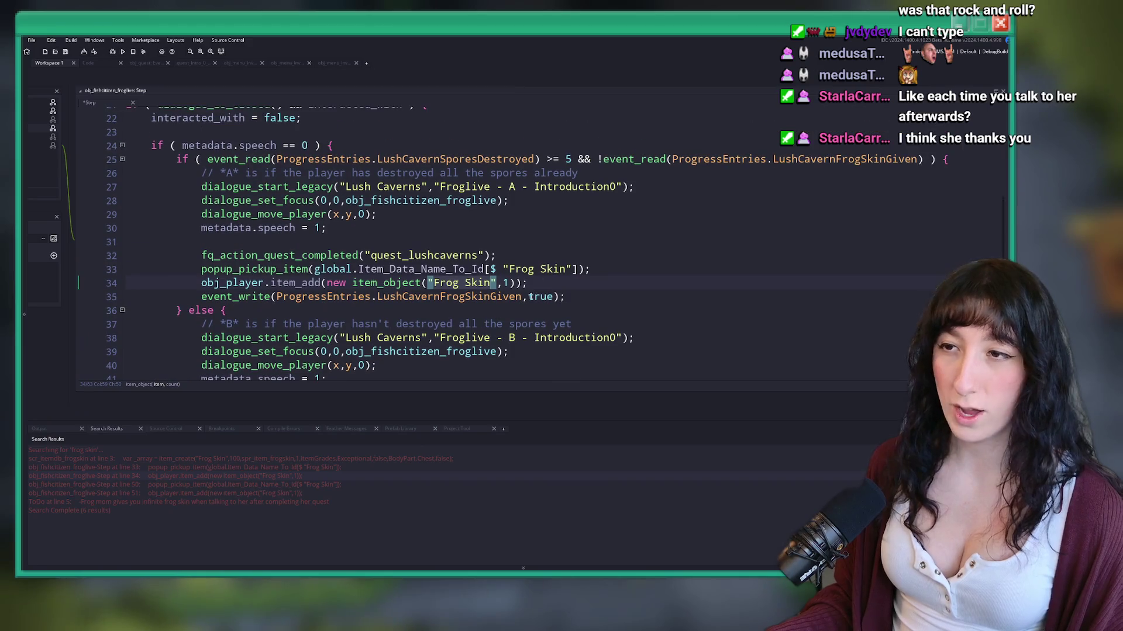
drag(562, 297, 201, 255)
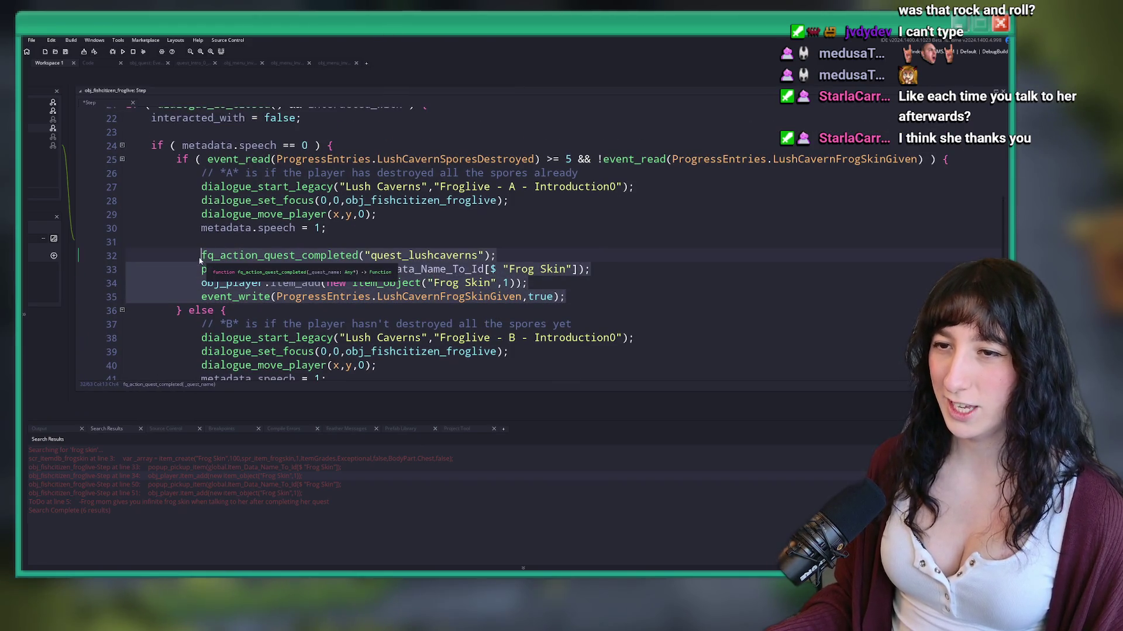
key(ctrl+v)
key(ctrl+z)
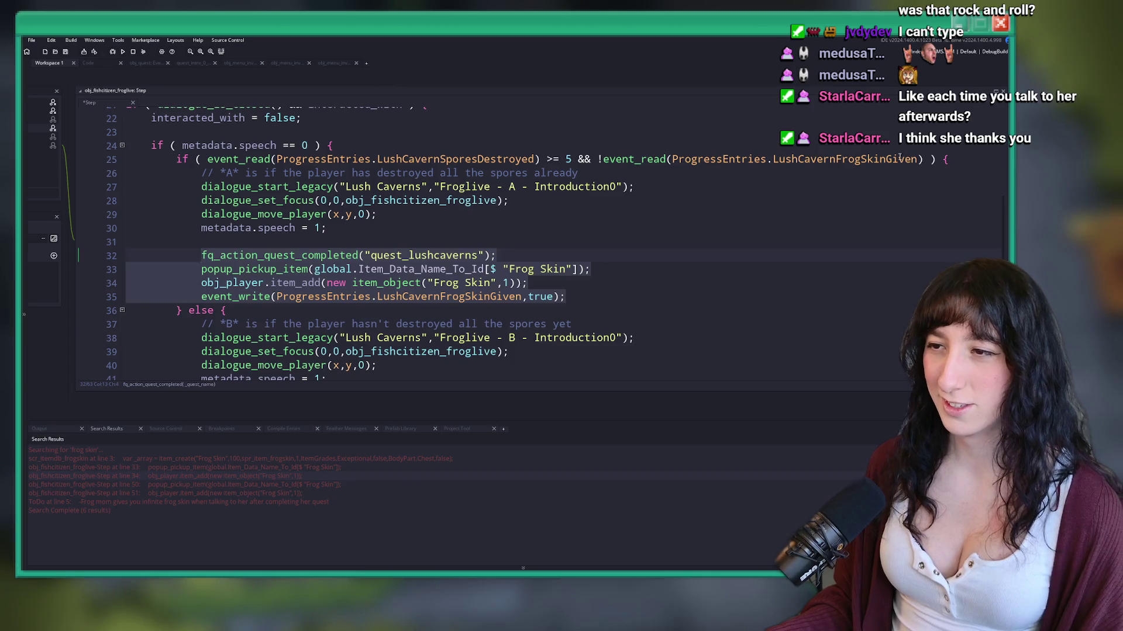
key(ctrl+y)
Step: Delete the skin-given check from line 25's condition and run the game with F5
click(577, 161)
key(ctrl+Delete)
key(ctrl+Delete)
key(ctrl+Delete)
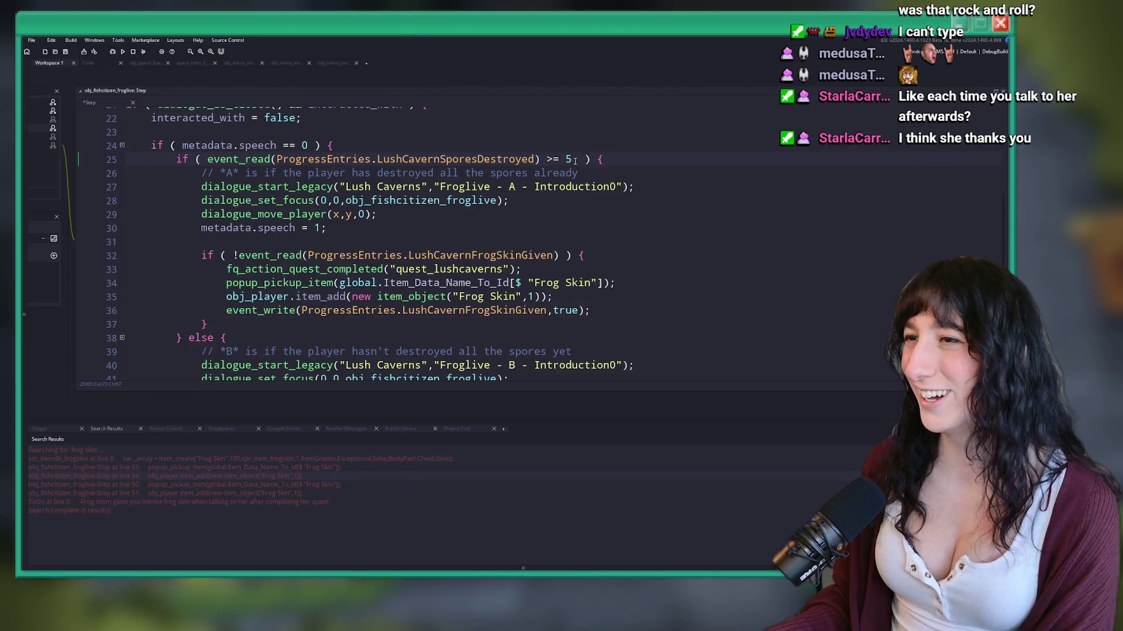
key(F5)
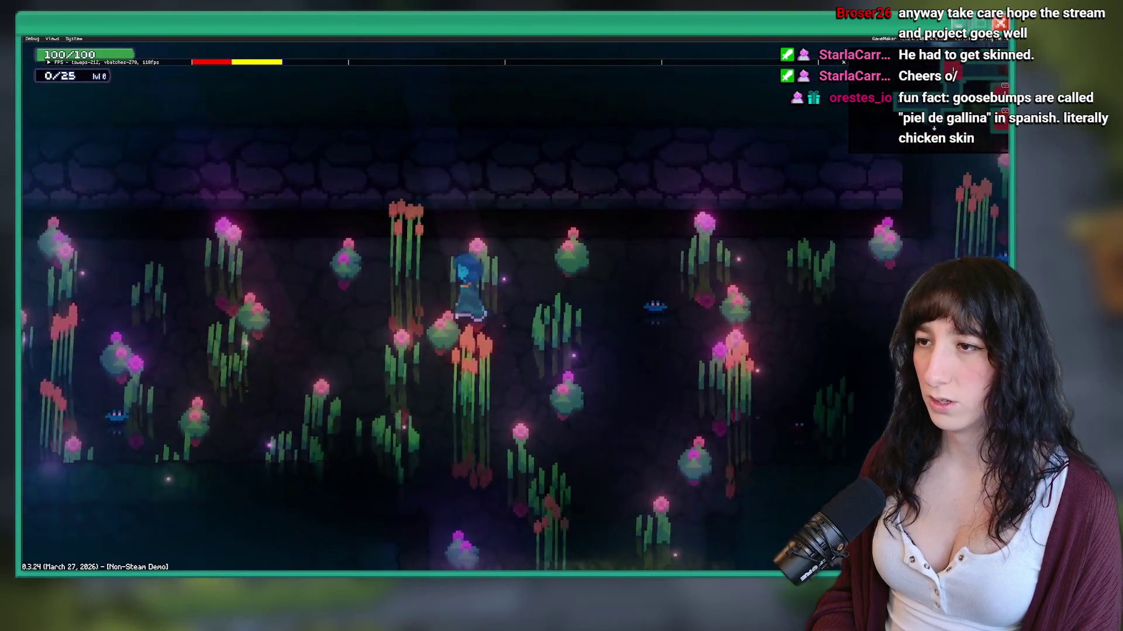
Step: Talk to a frog, then walk up through the dark and flower-filled cave rooms
key(e)
key(e)
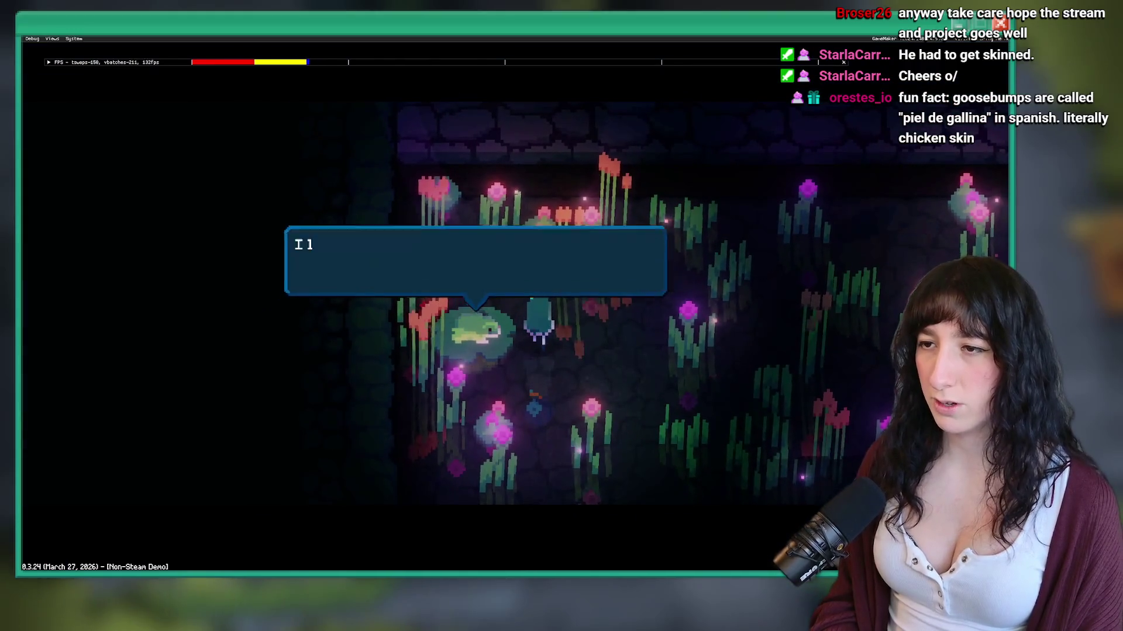
key(Return)
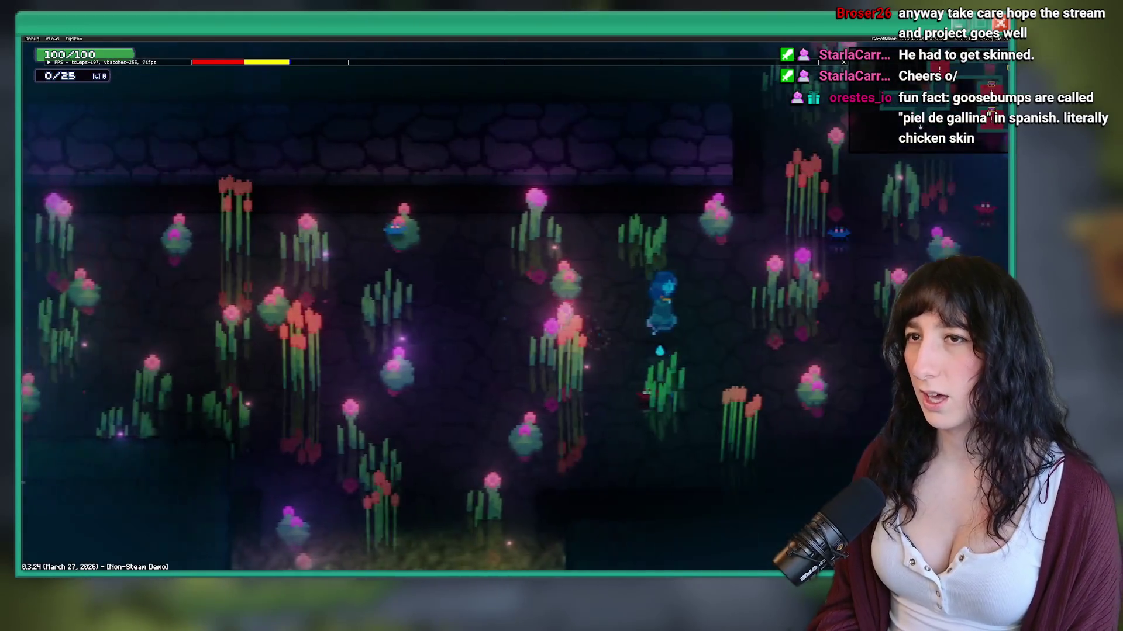
key(w)
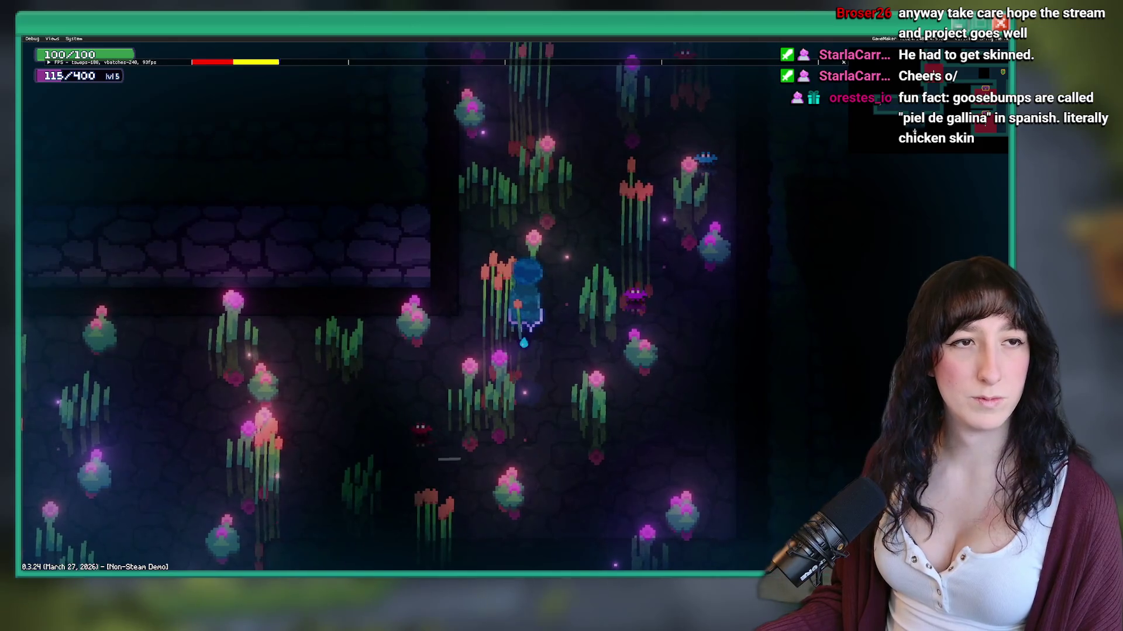
key(w)
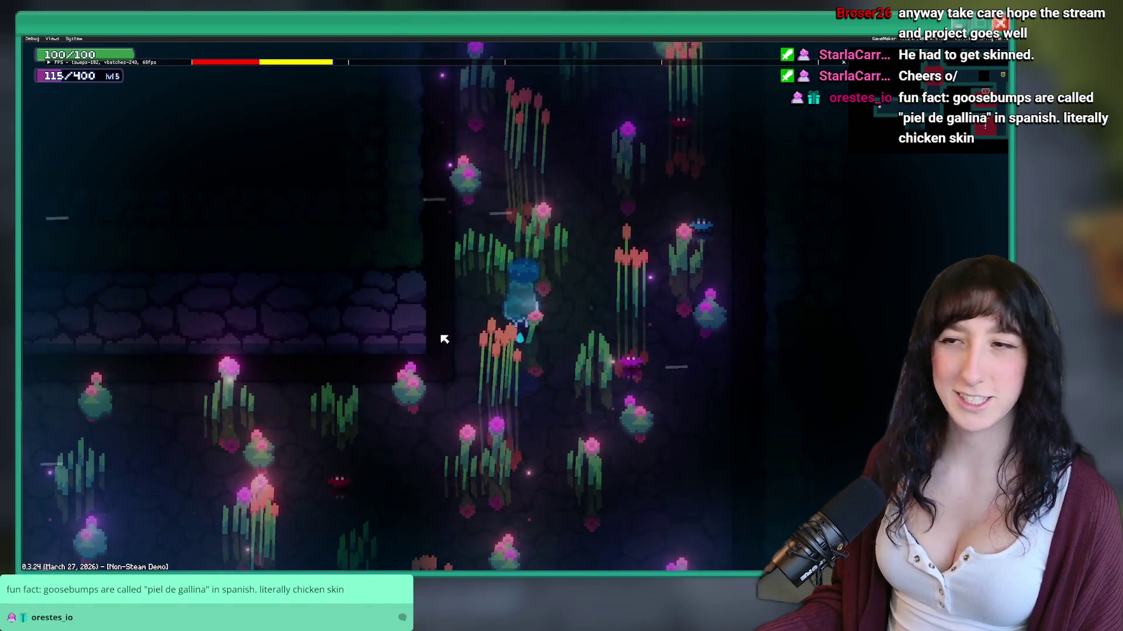
key(w)
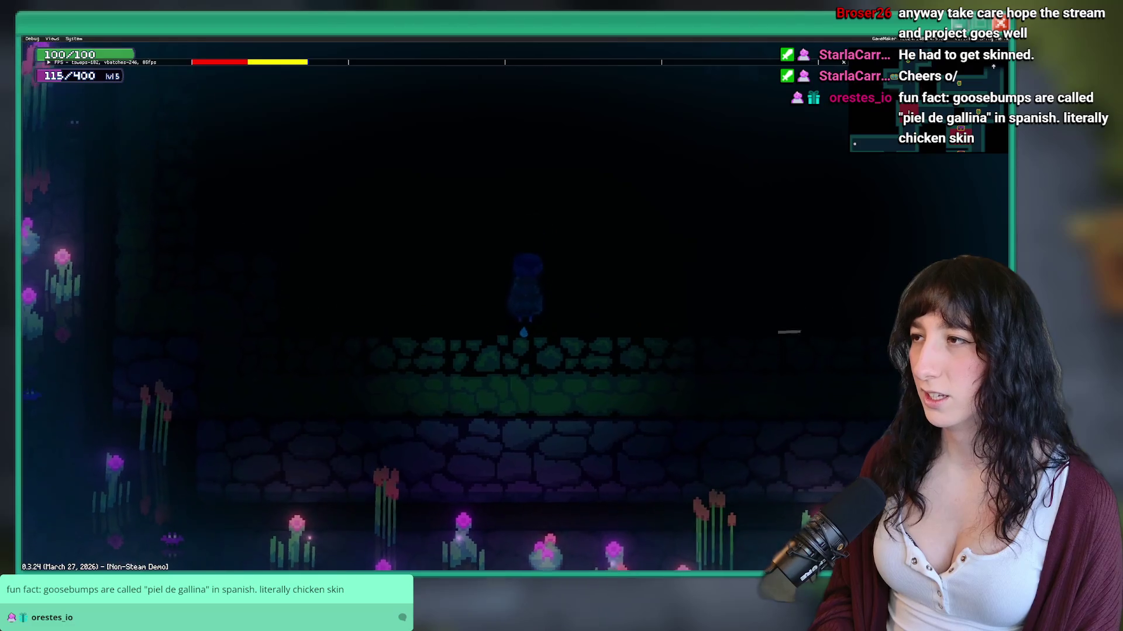
key(s)
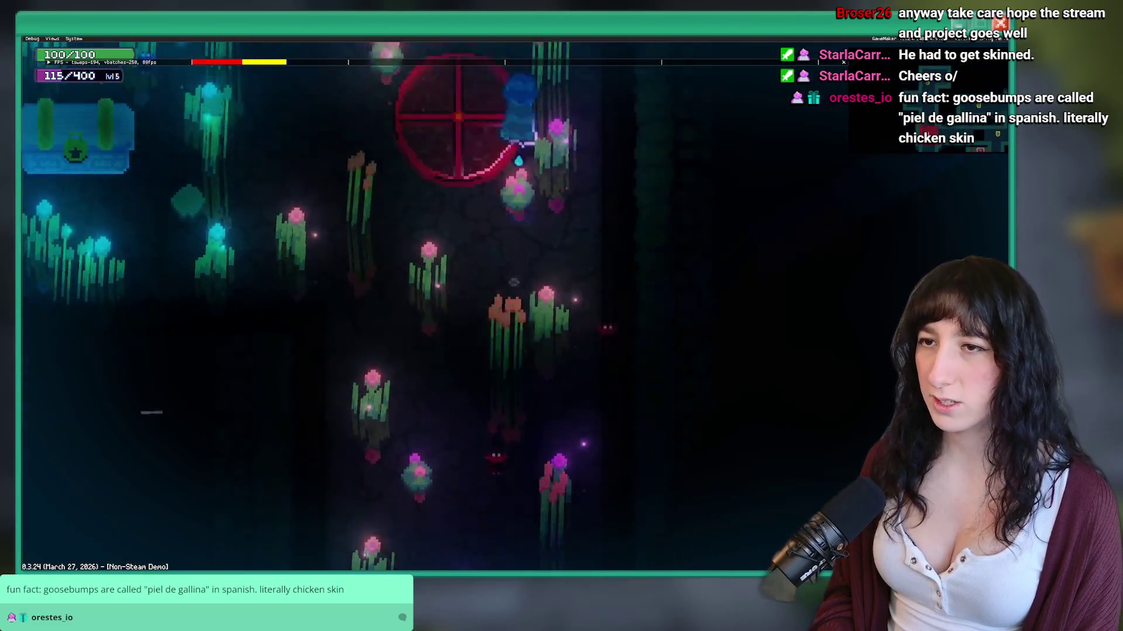
key(w)
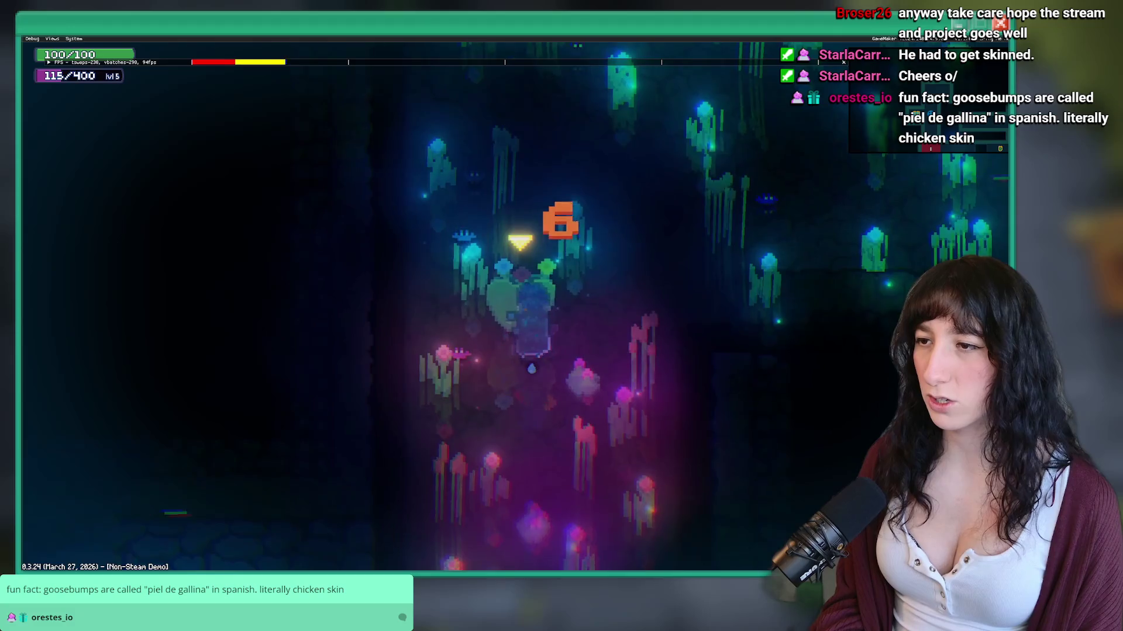
key(w)
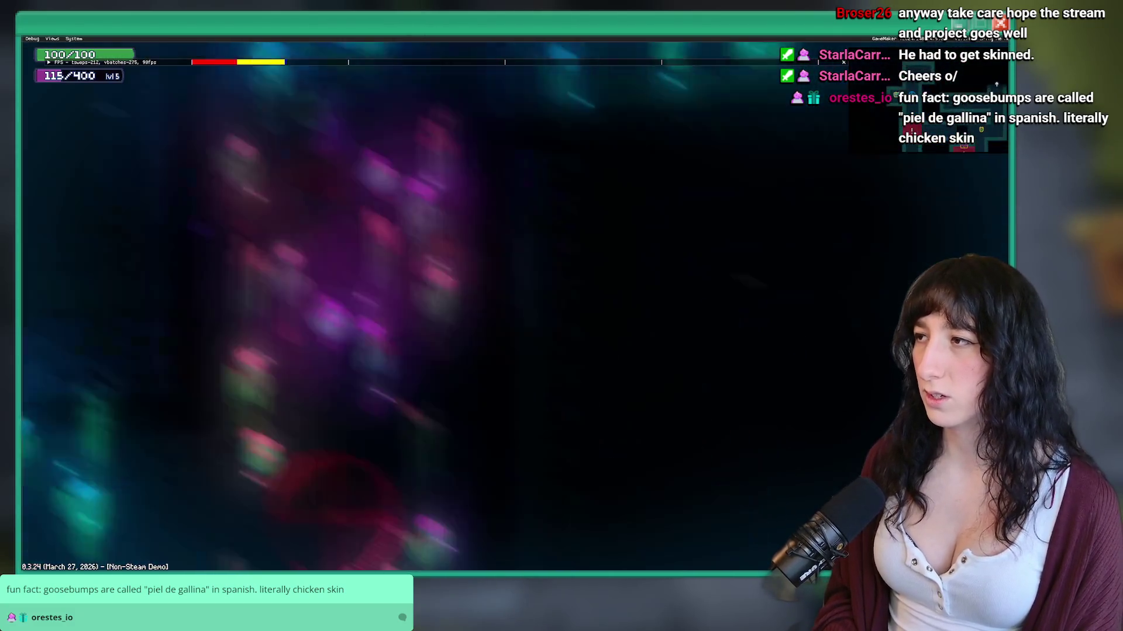
key(w)
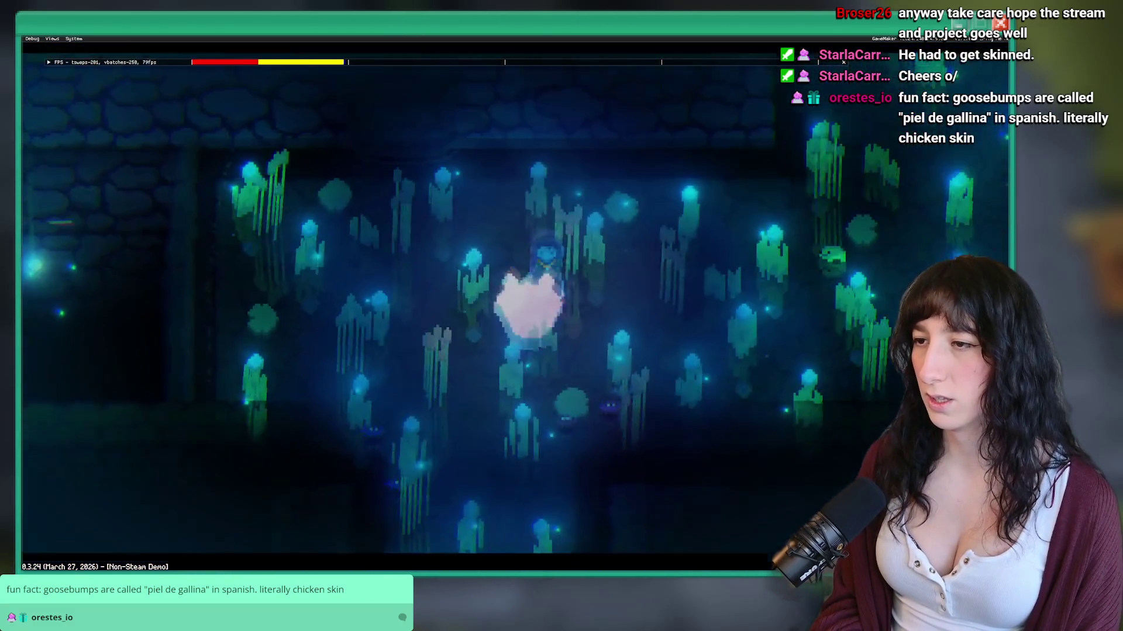
Step: Continue through the glowing cave rooms to the frog's chamber and talk to the frog
key(w)
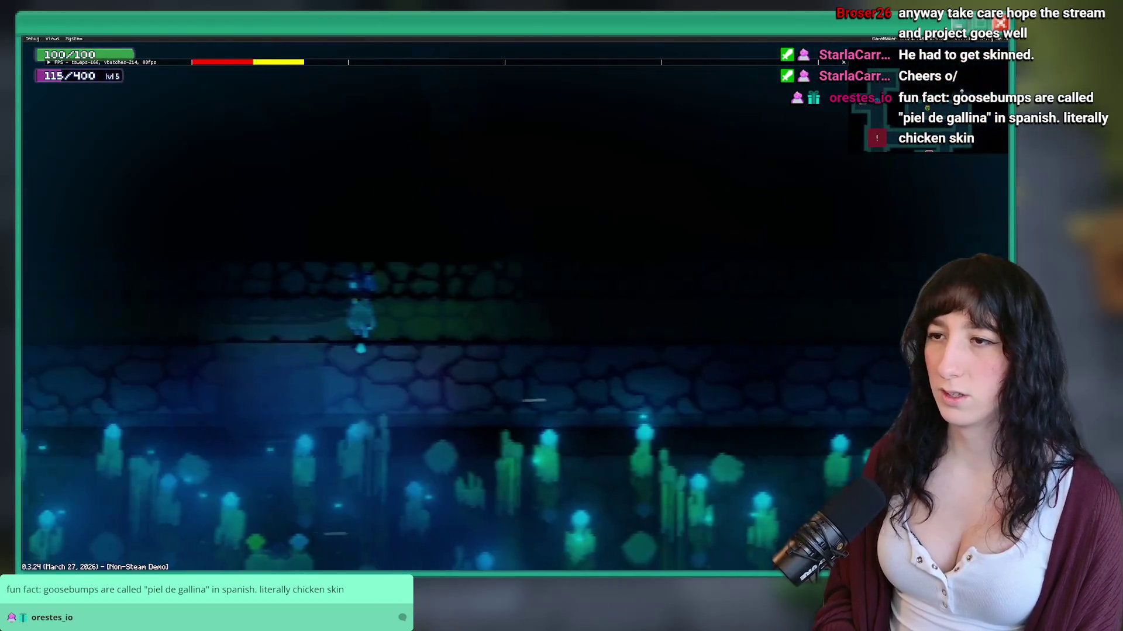
key(w)
key(w)
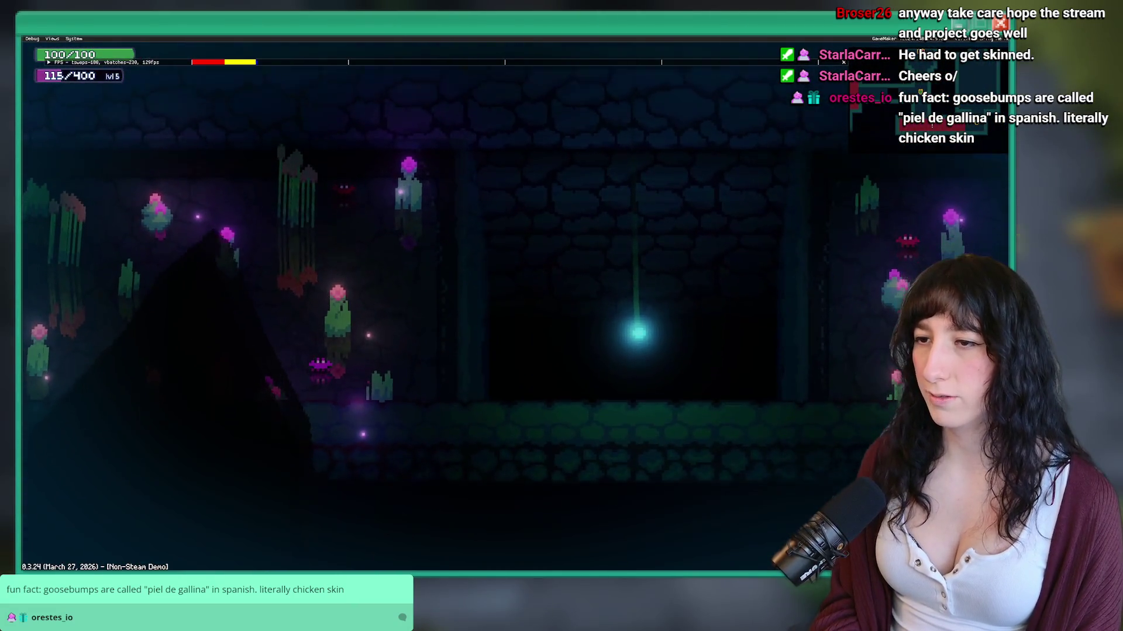
key(w)
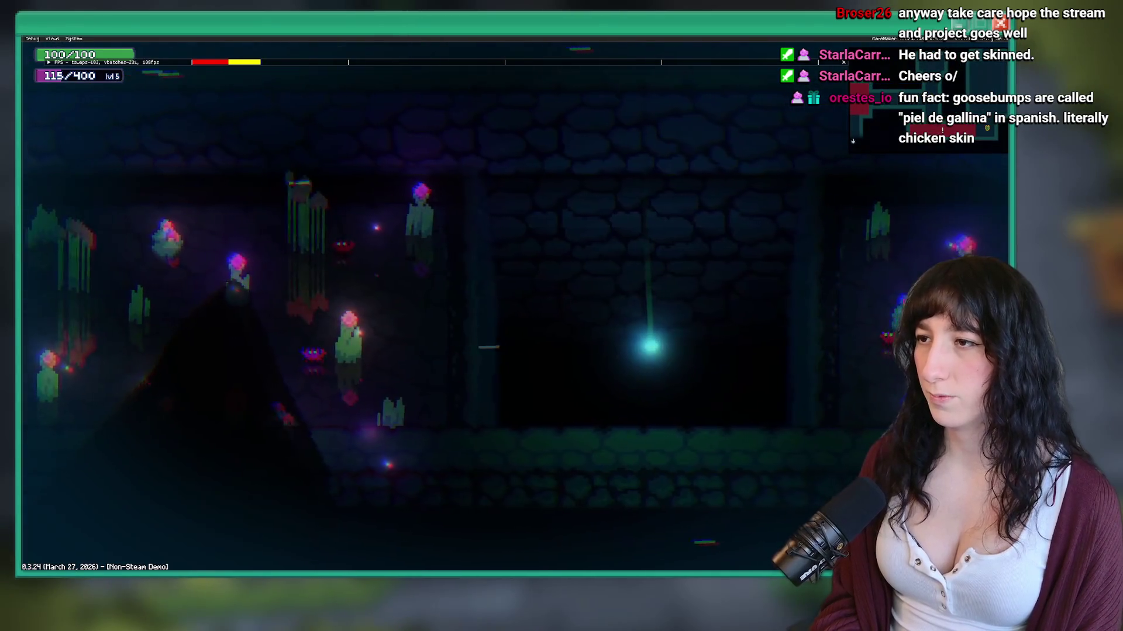
key(w)
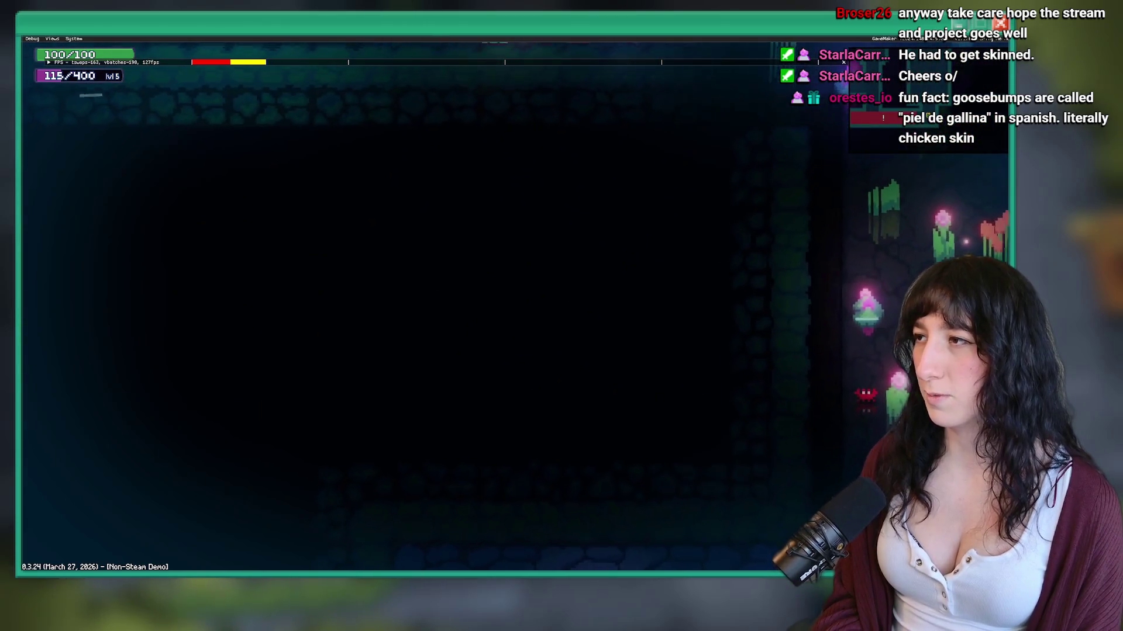
key(w)
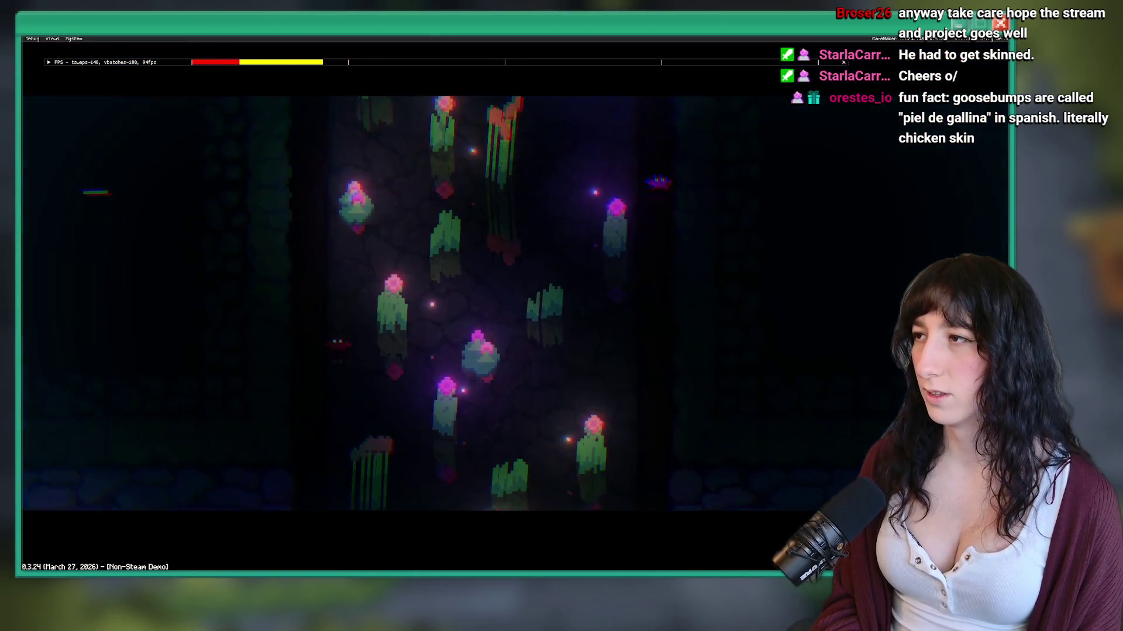
key(w)
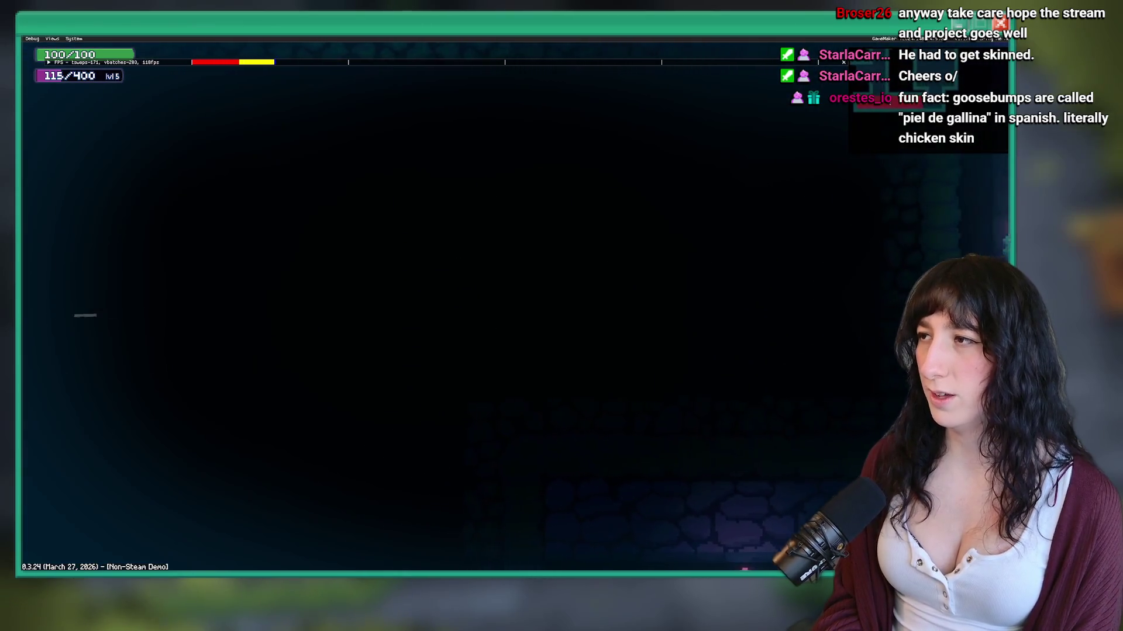
key(w)
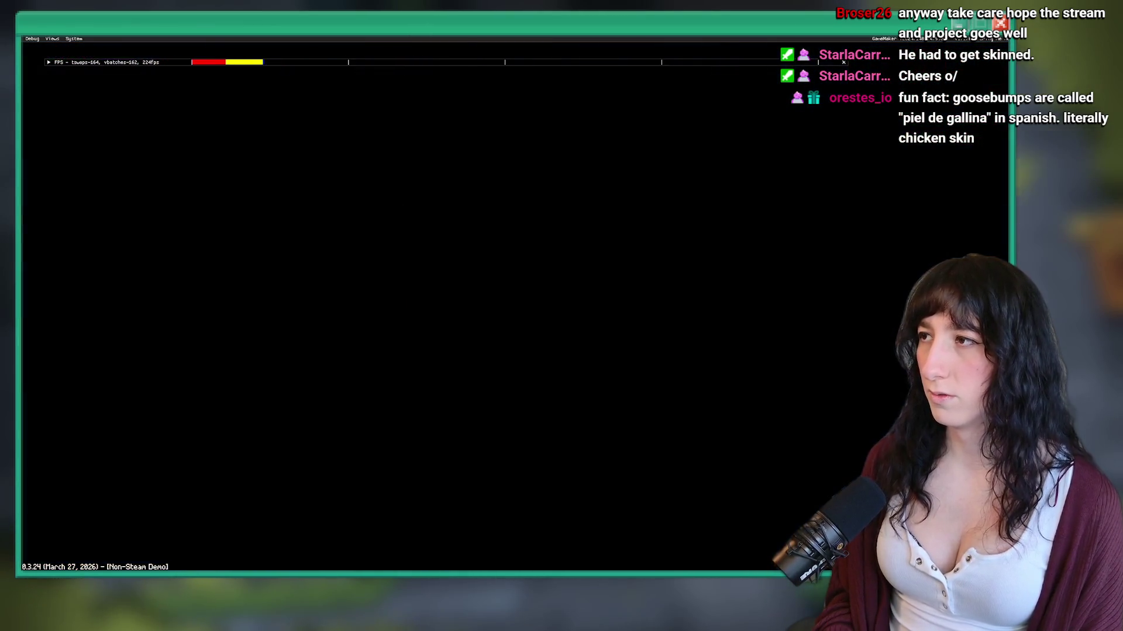
key(w)
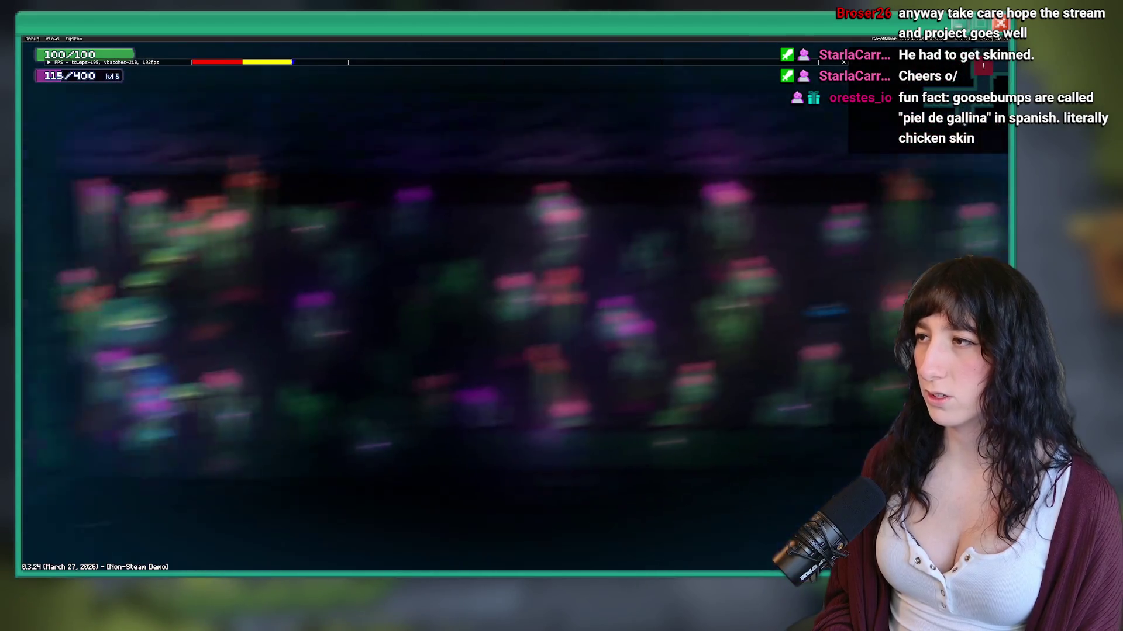
key(e)
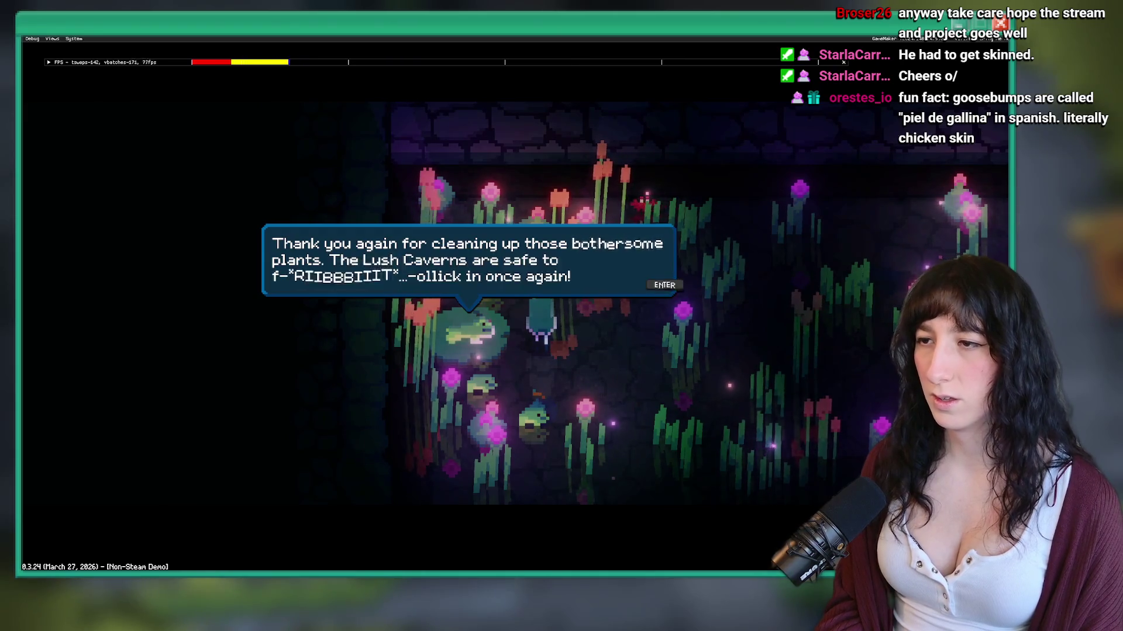
Step: Confirm one Frog Skin - Chest in the inventory, then talk to the frog again
key(Return)
key(Tab)
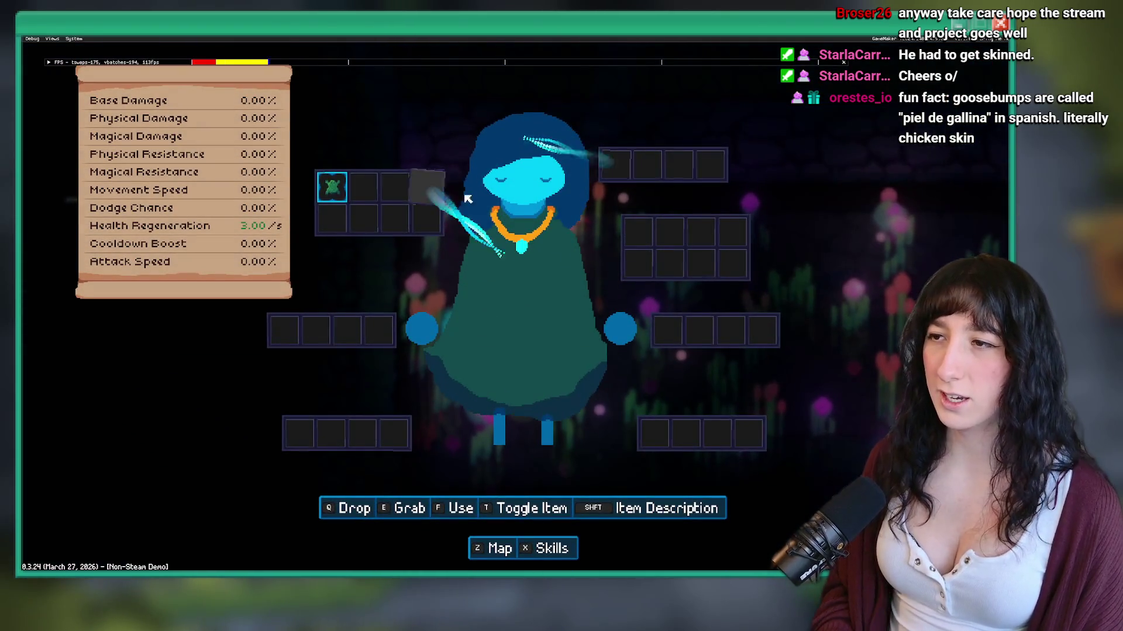
mouse_move(330, 188)
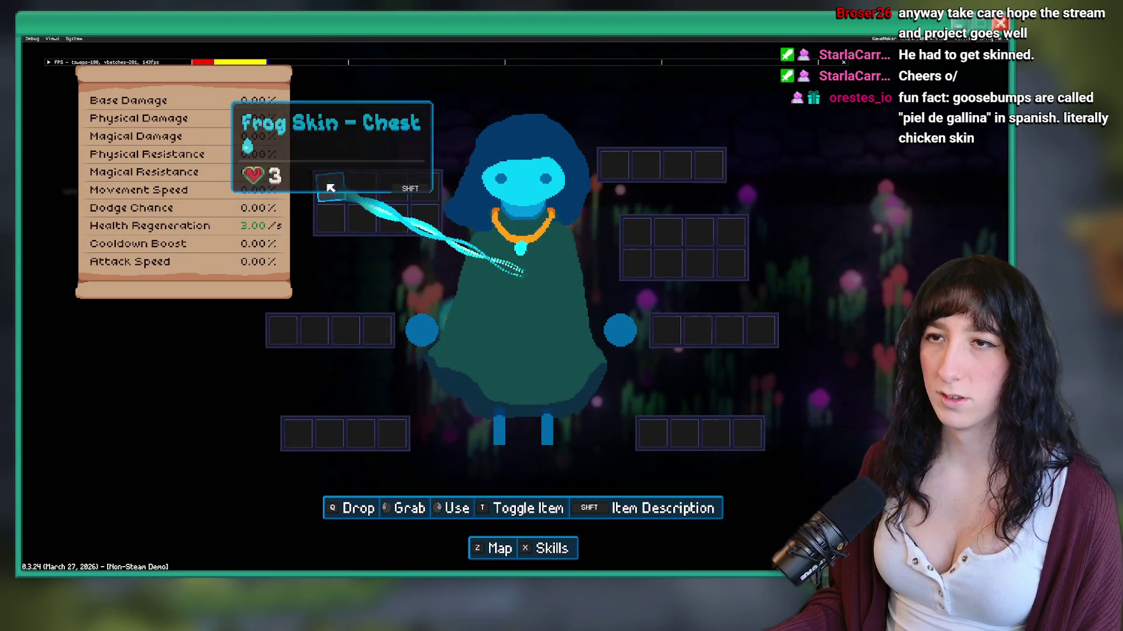
key(Tab)
key(Return)
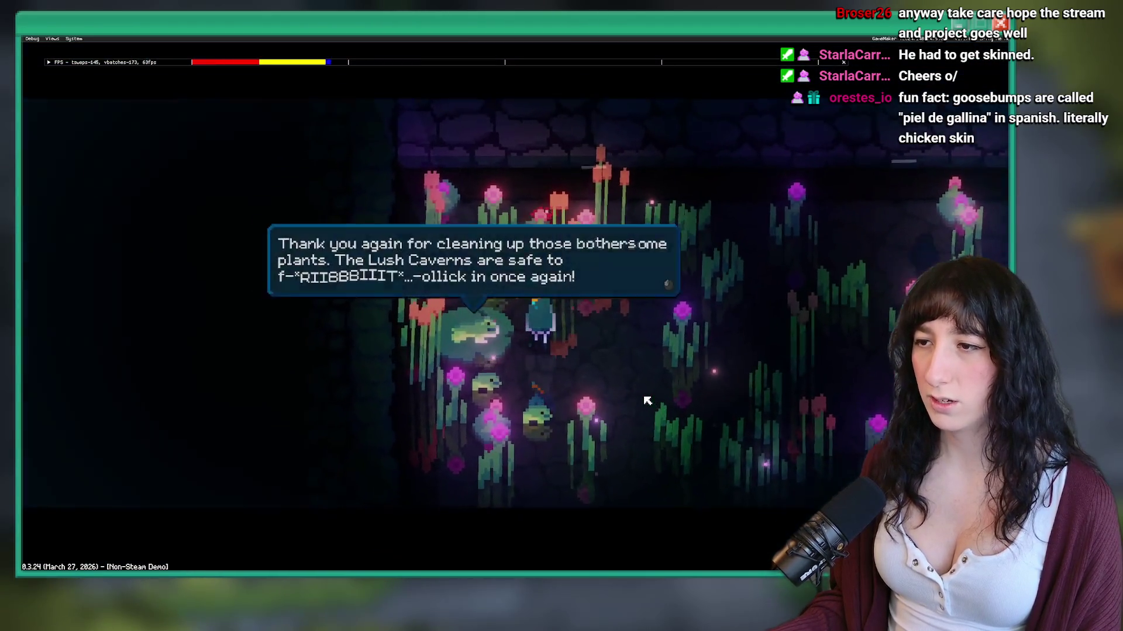
key(Return)
key(Return)
key(Return)
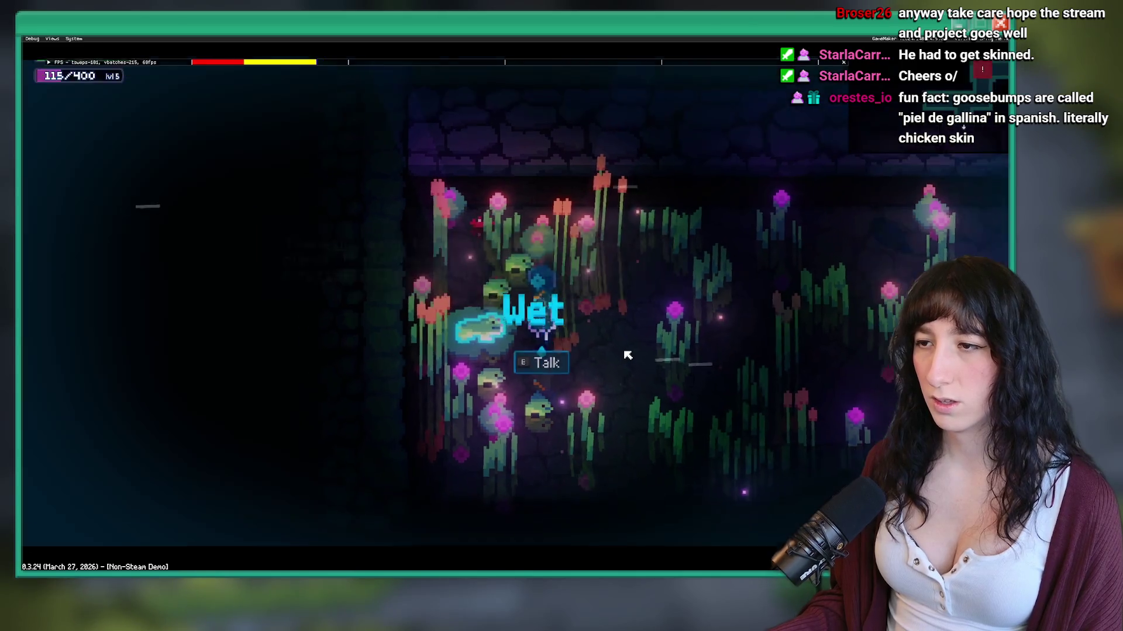
key(Return)
key(Return)
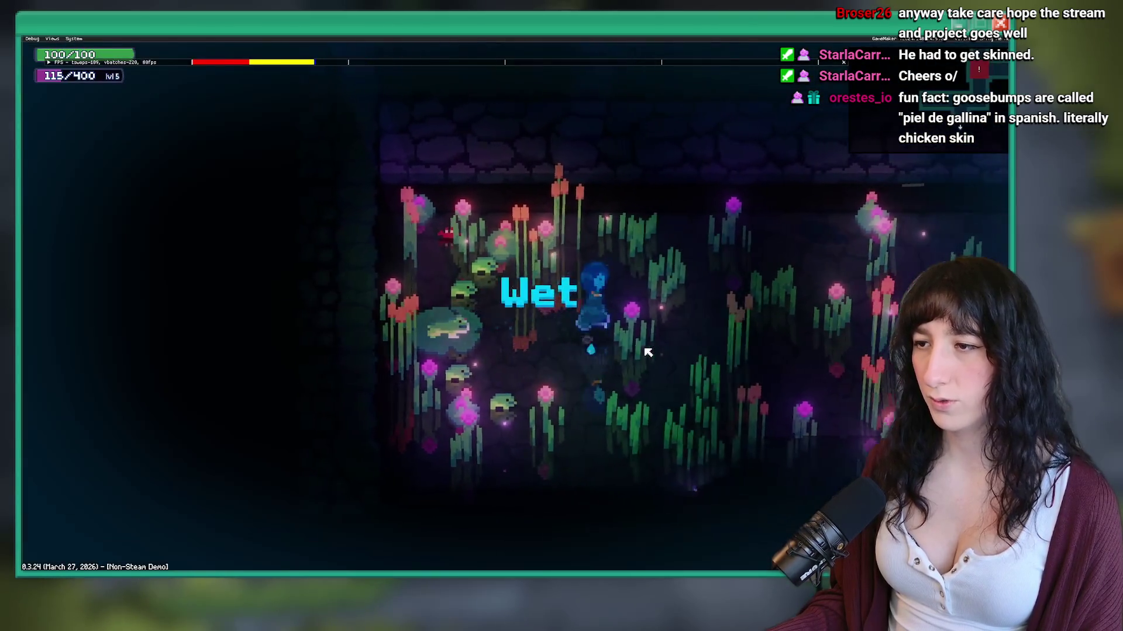
Step: Walk away, leave fullscreen with F11, and stop the test run
key(d)
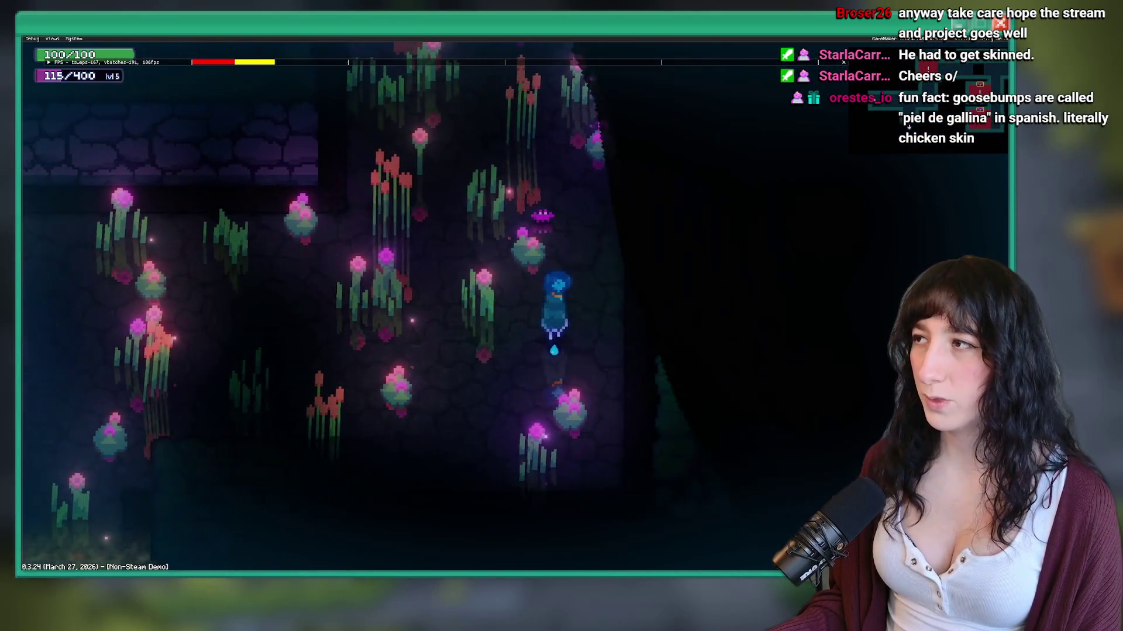
key(F11)
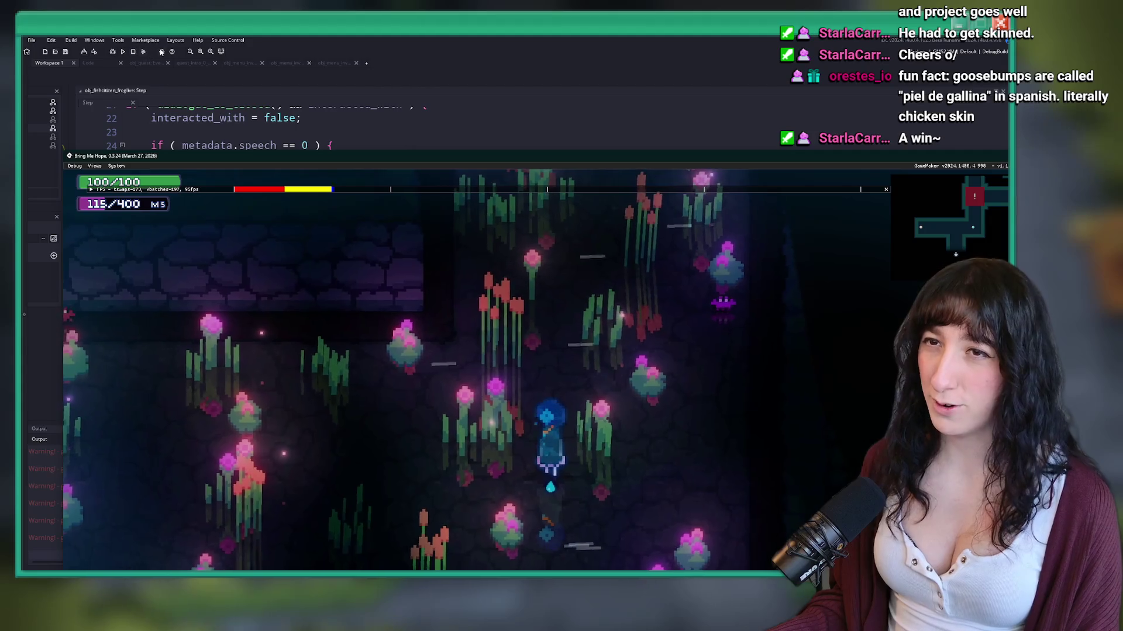
click(133, 53)
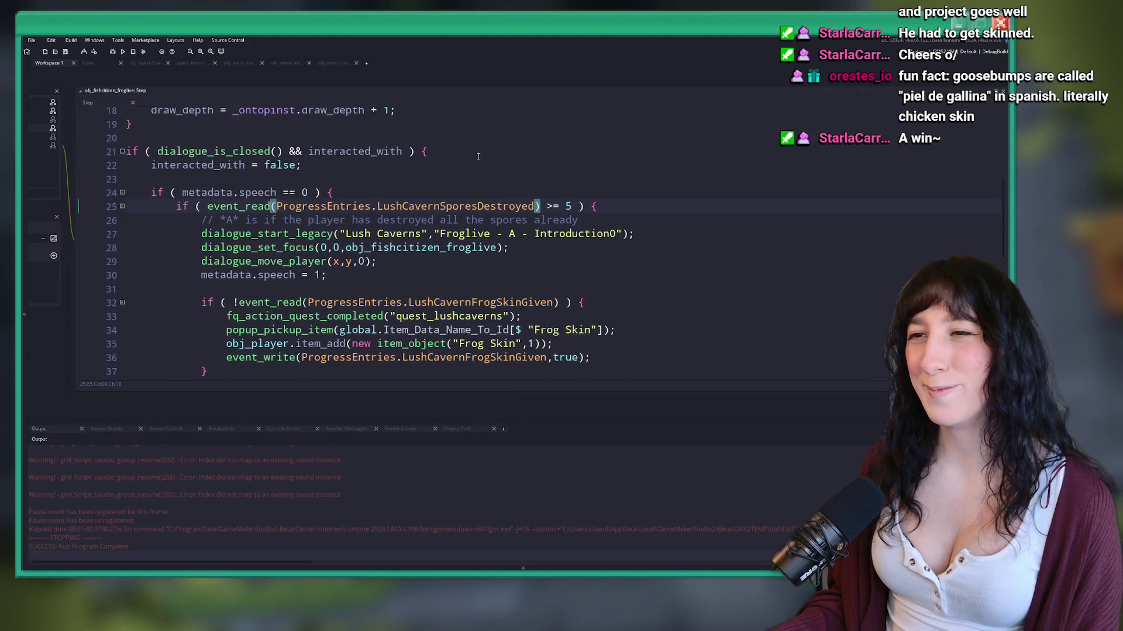
Step: Delete the frog mom infinite frog skin line from ToDo.txt and return to Workspace 1
key(ctrl+t)
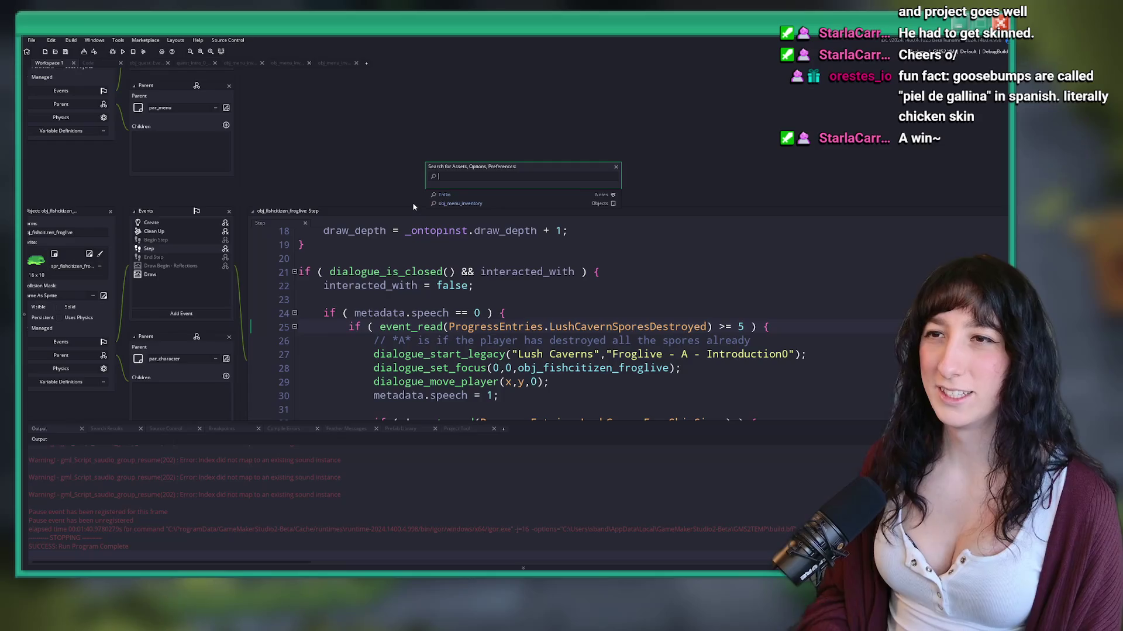
text(todo)
click(445, 195)
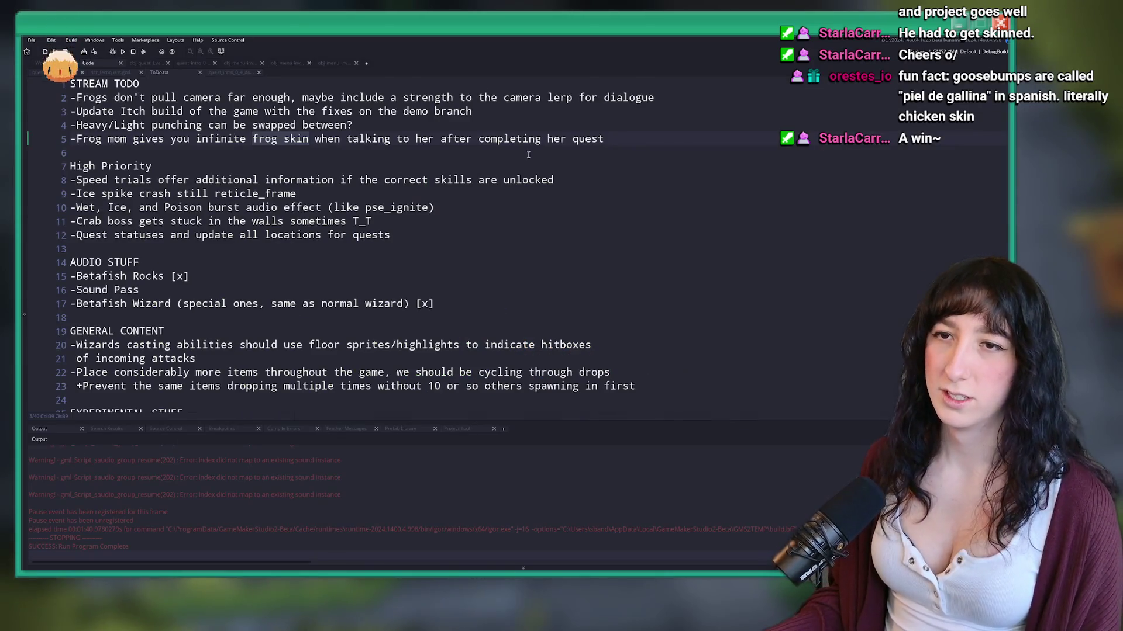
key(ctrl+d)
click(712, 103)
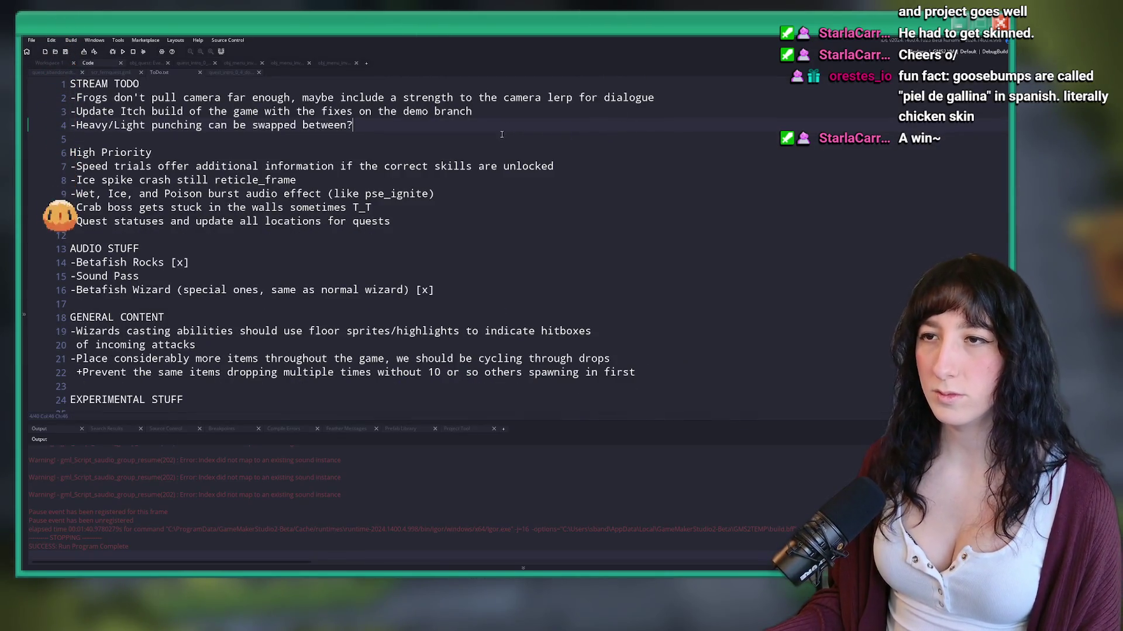
key(Home)
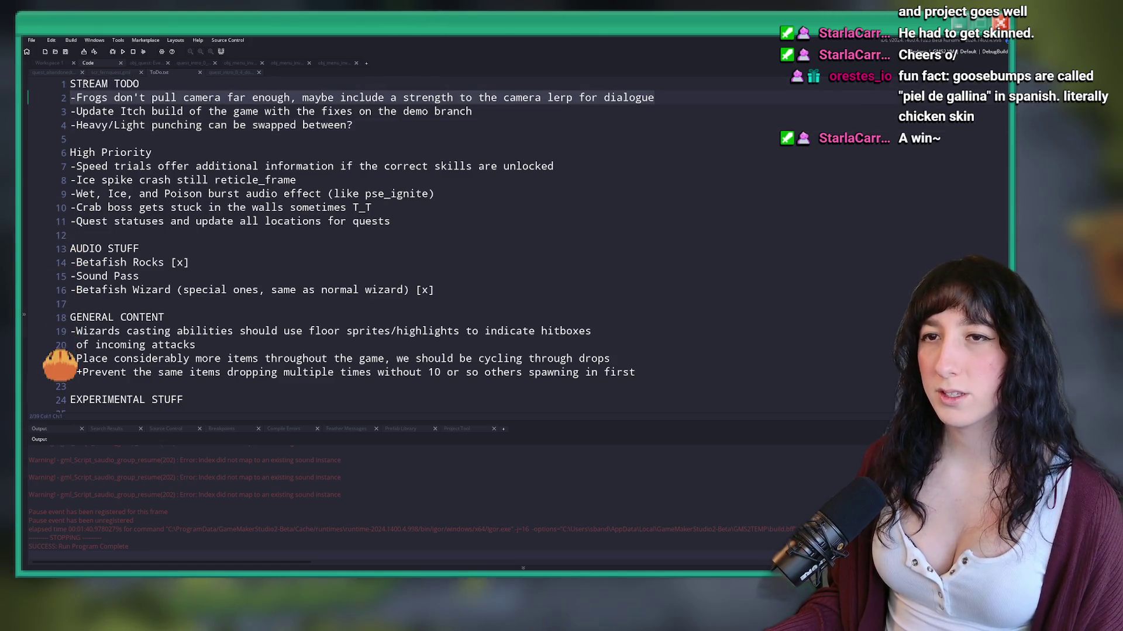
click(49, 63)
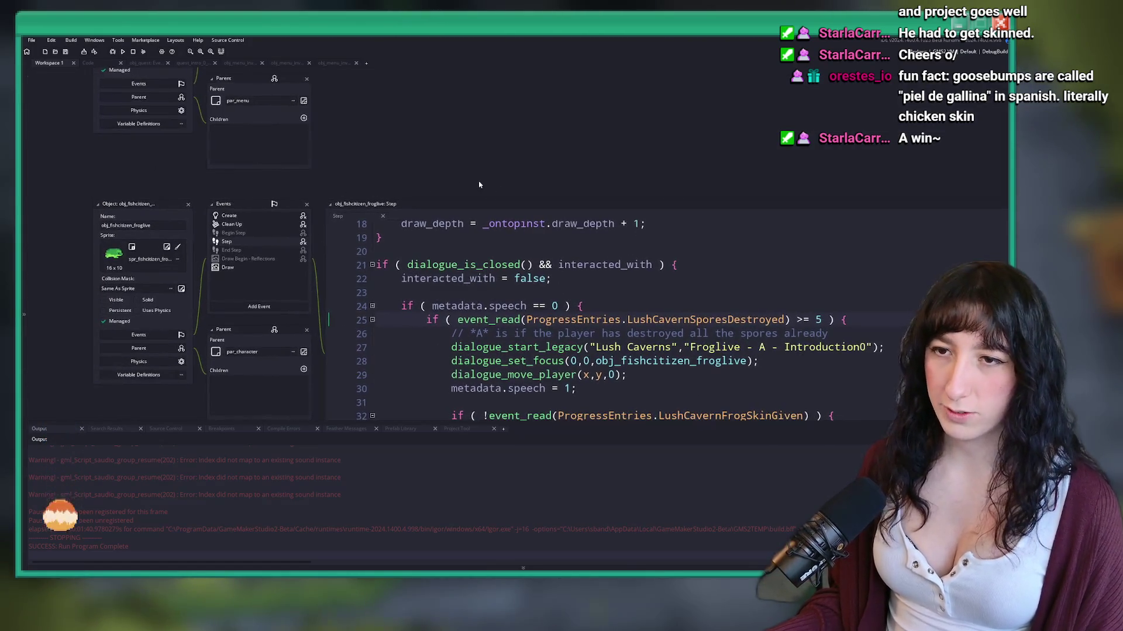
Step: Open the froglive Create event, then find and open obj_quest_babyfrog via asset search
double_click(233, 215)
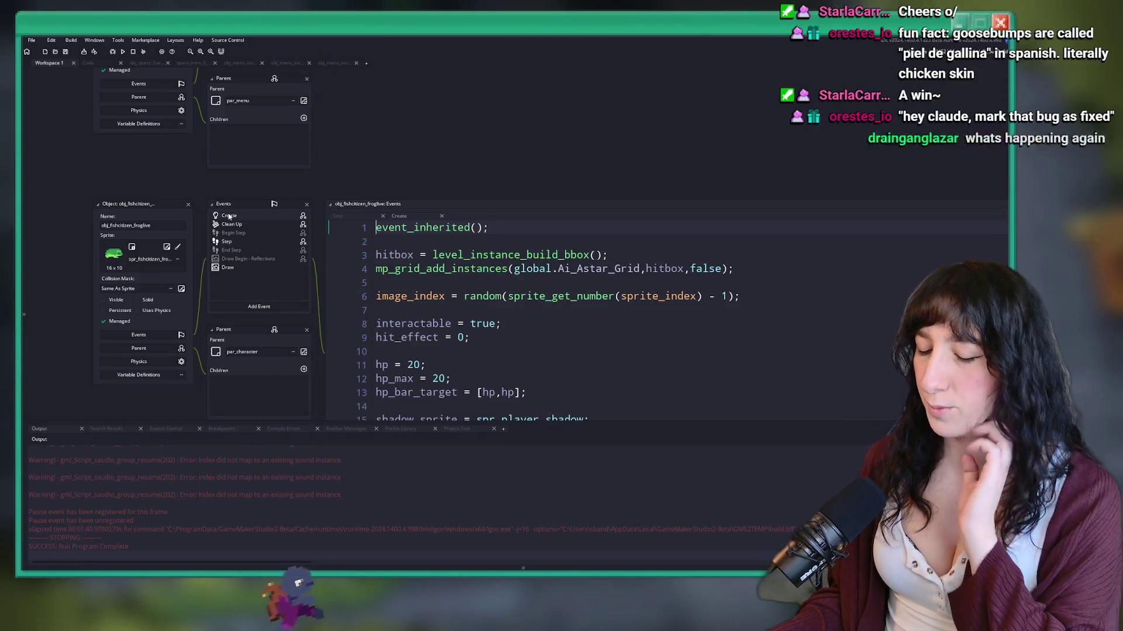
key(ctrl+t)
text(obj_f)
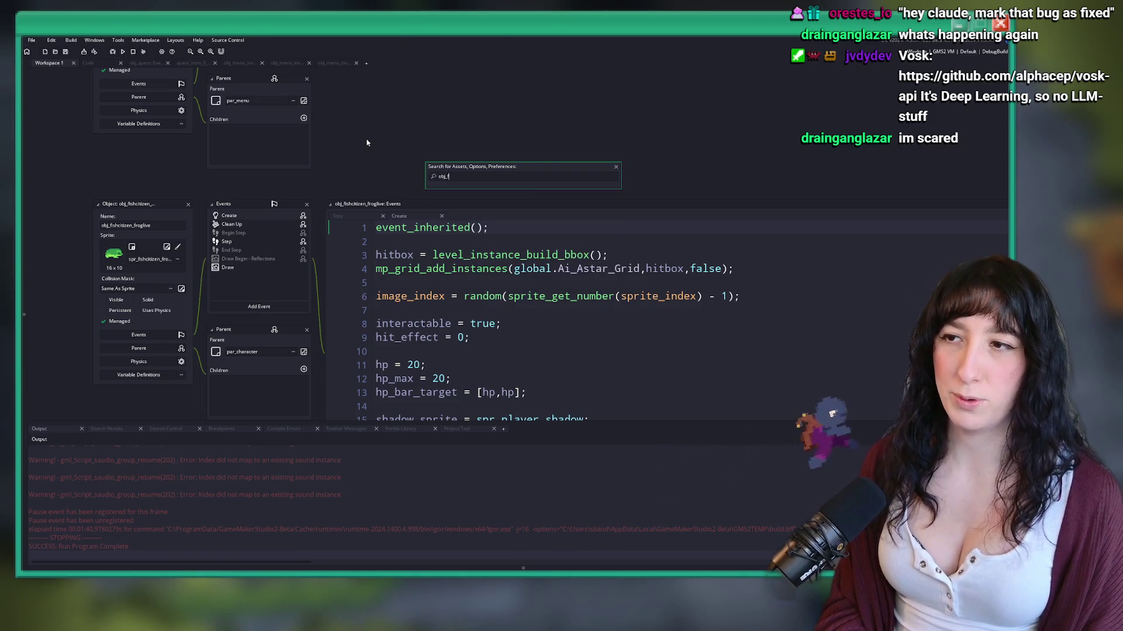
text(ishcit)
key(Down)
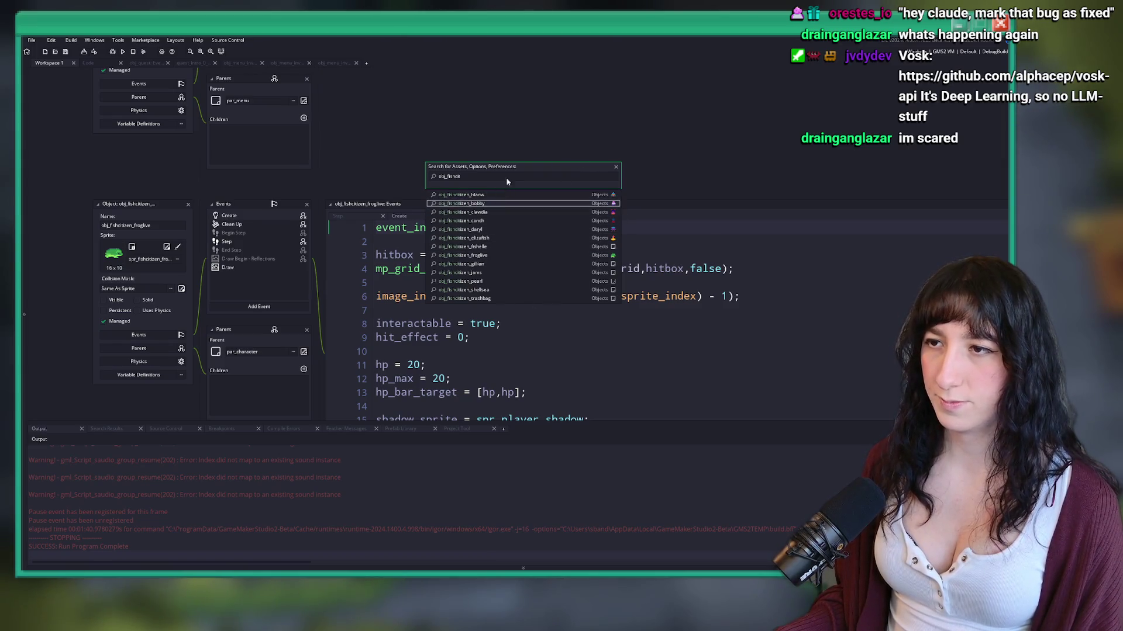
text(frog)
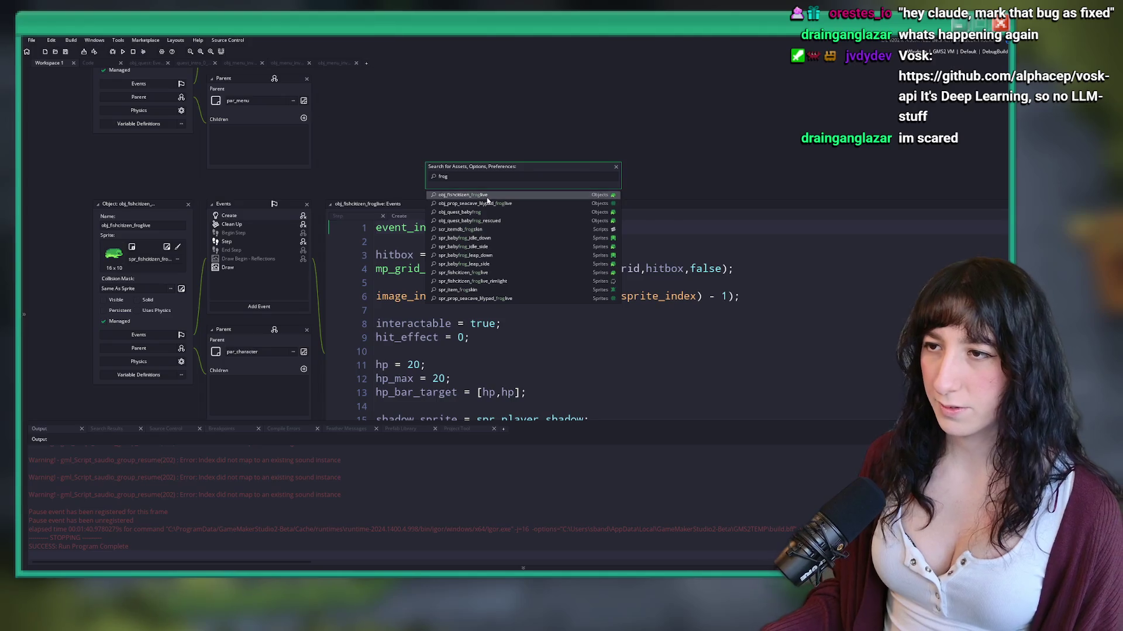
click(503, 211)
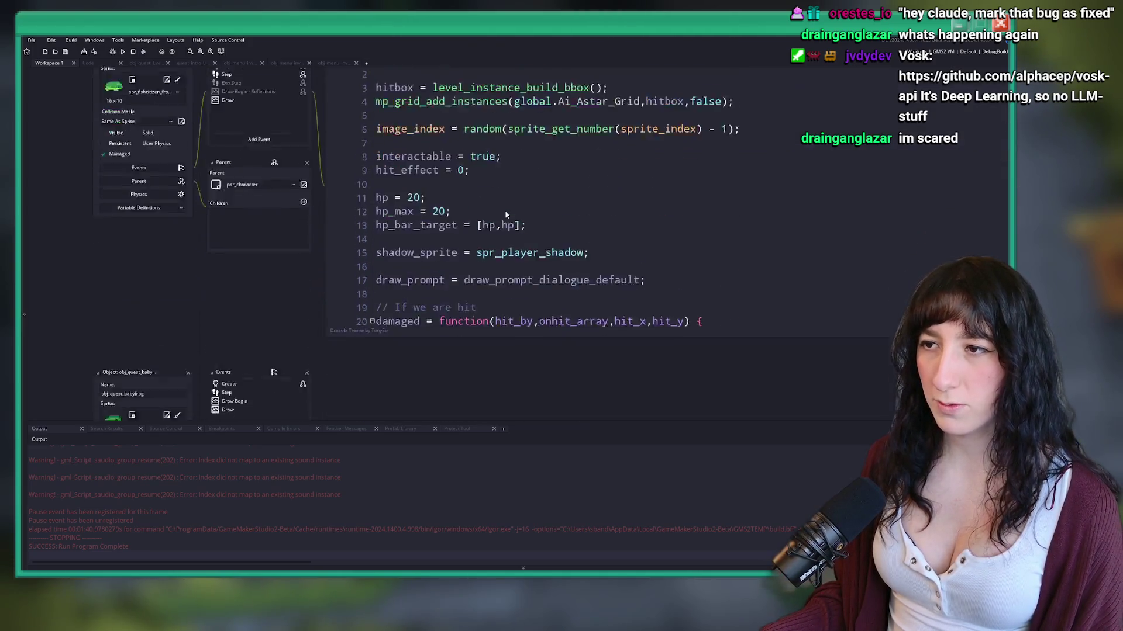
Step: View obj_quest_babyfrog's Create, Step and Draw Begin code
double_click(225, 144)
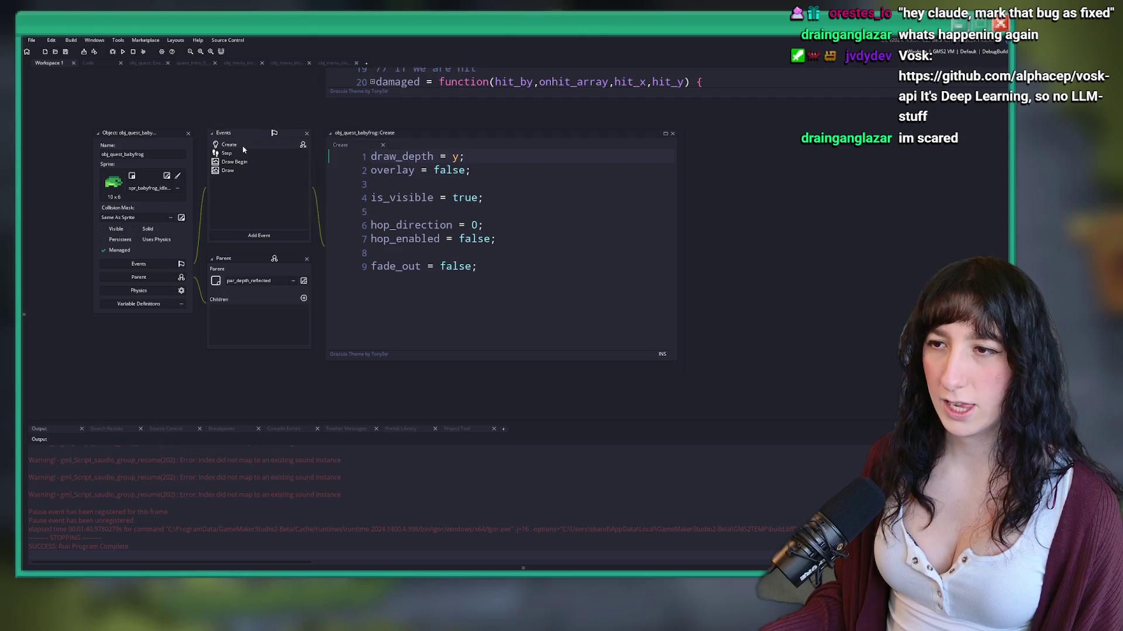
double_click(252, 154)
scroll(506, 221, down, 7)
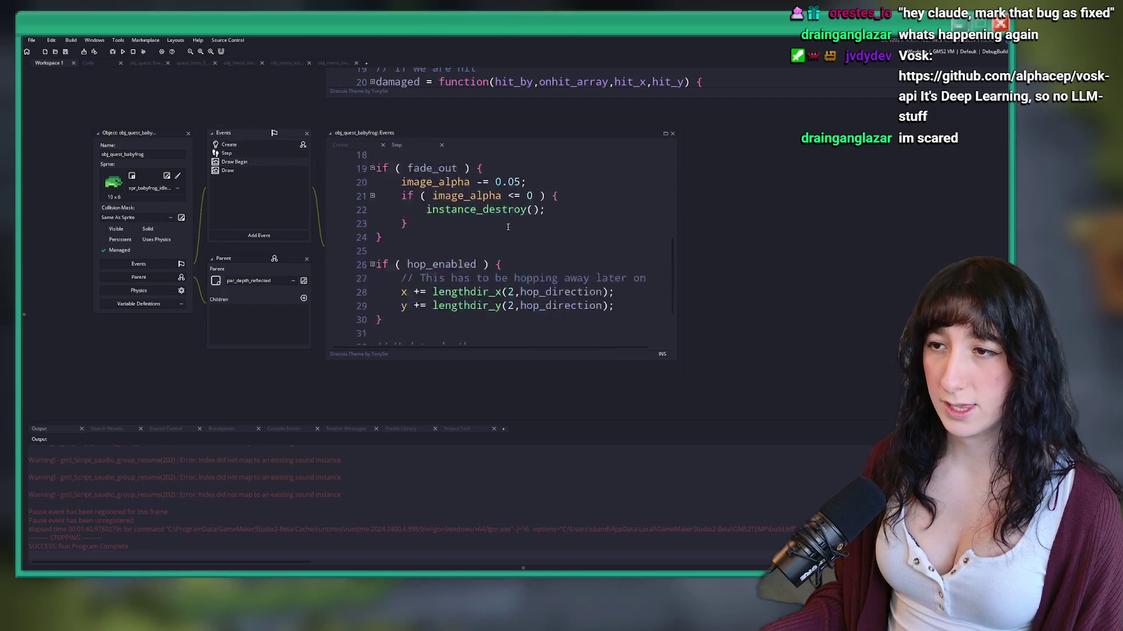
double_click(236, 162)
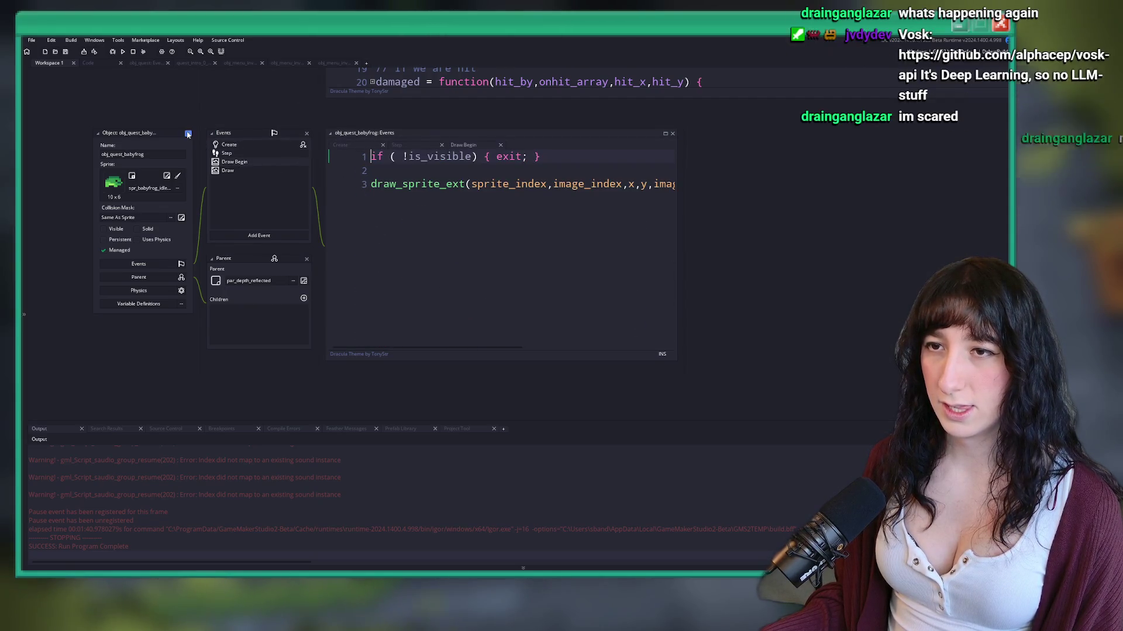
scroll(195, 110, down, 5)
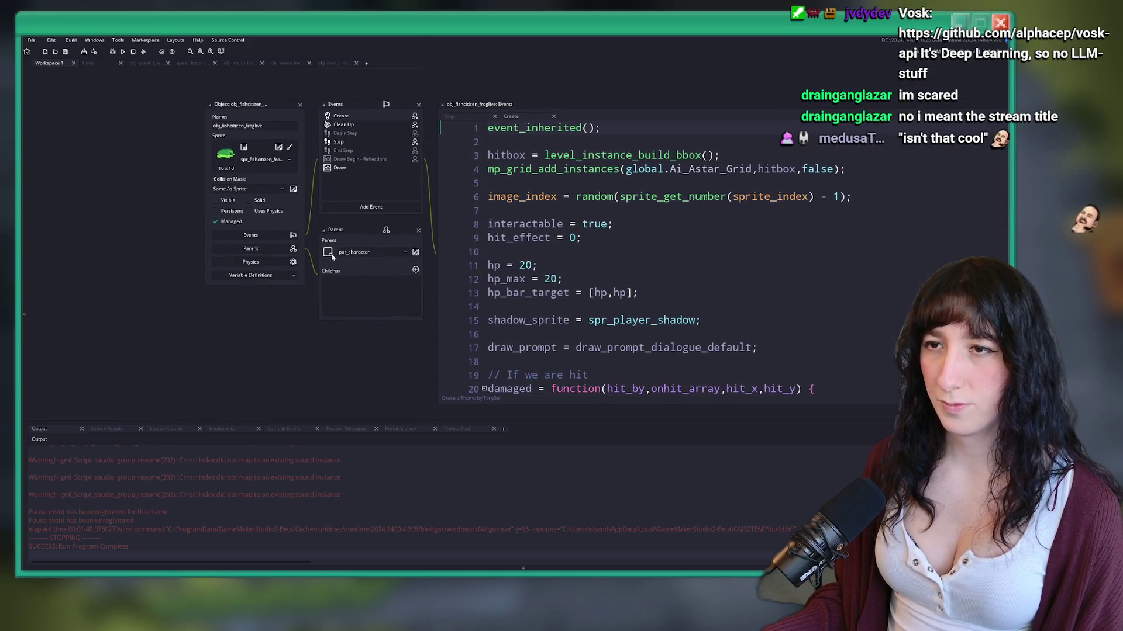
Step: Open obj_quest_babyfrog_rescued and its Draw Begin, Draw and Step events, then reopen asset search
key(ctrl+t)
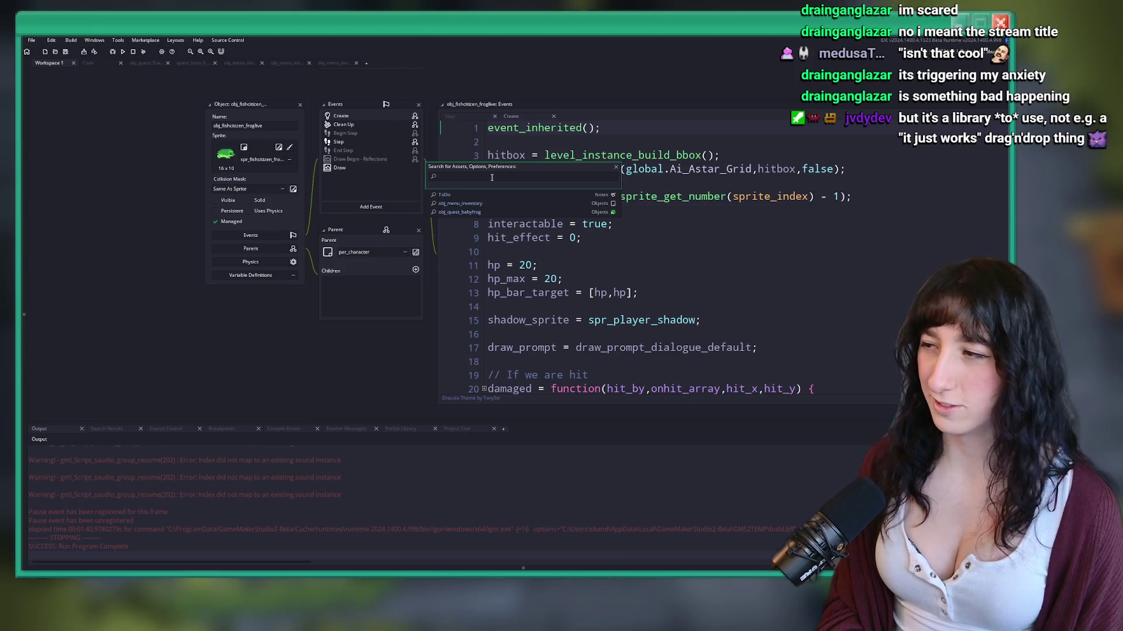
text(hog_res)
key(Return)
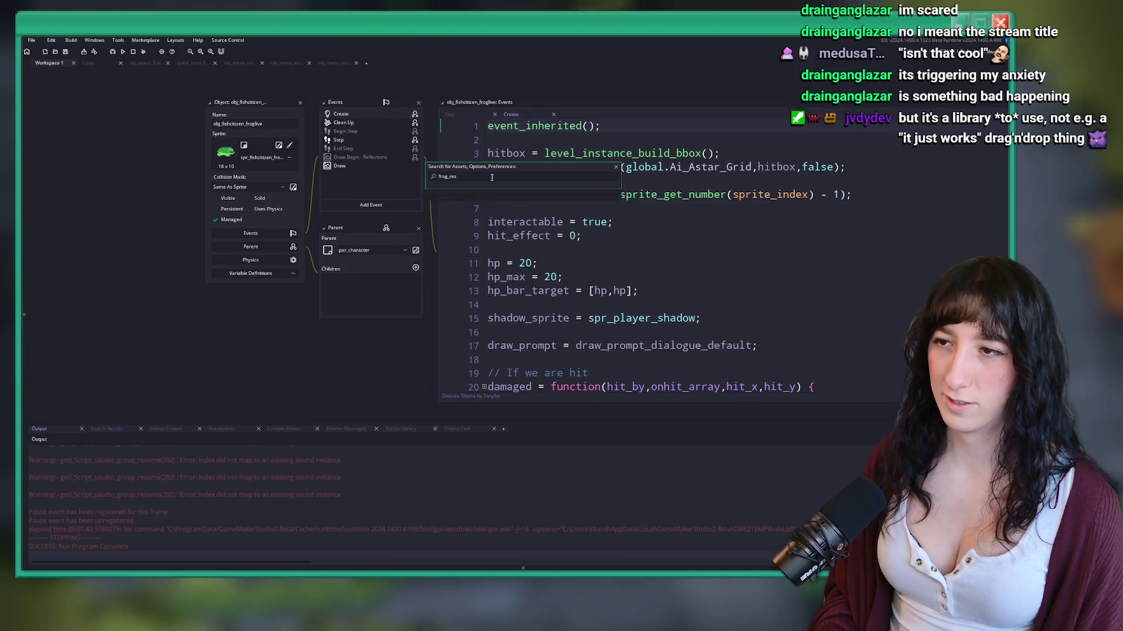
click(351, 162)
click(367, 171)
click(339, 153)
scroll(507, 203, down, 3)
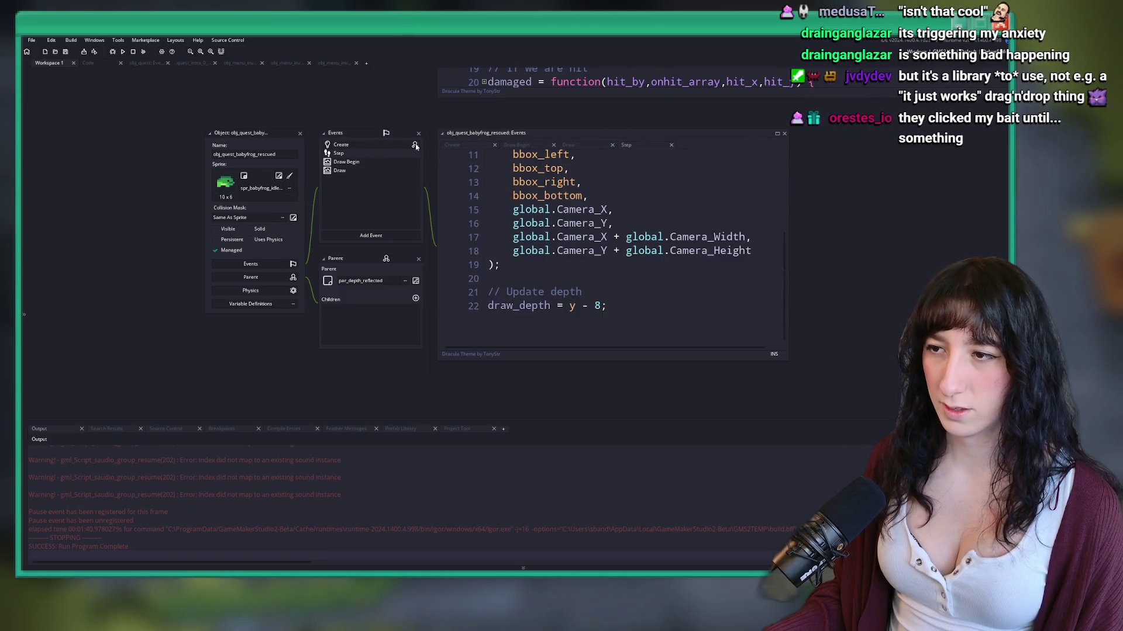
click(300, 133)
key(ctrl+t)
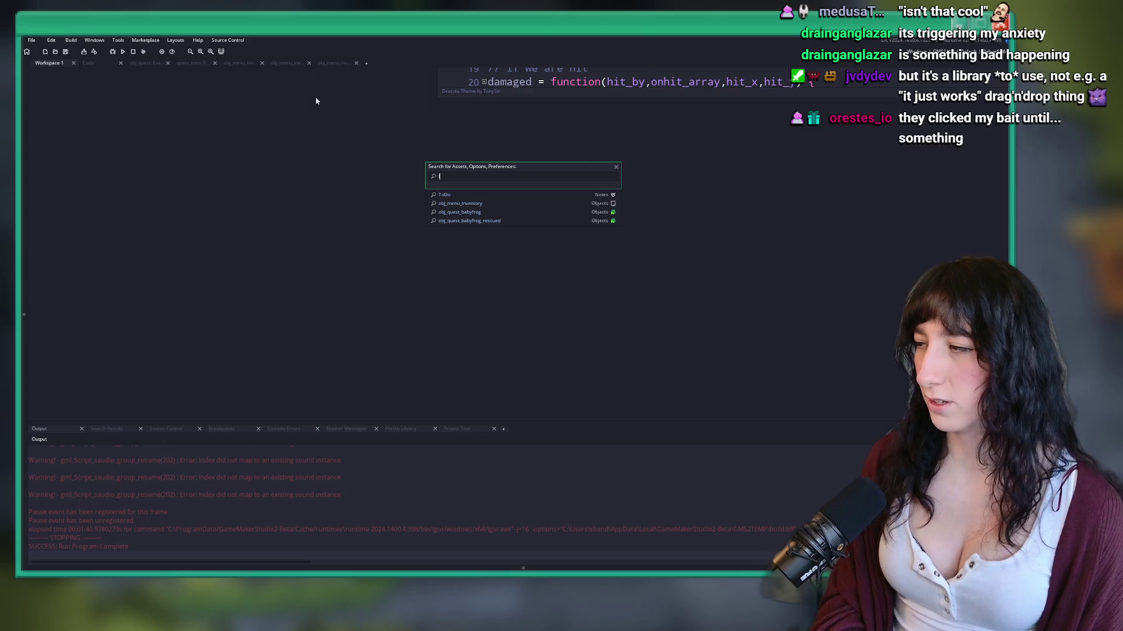
Step: Open the rm_intro_0_2_0 room from the search and hide the room grid lines
text(lushcavern)
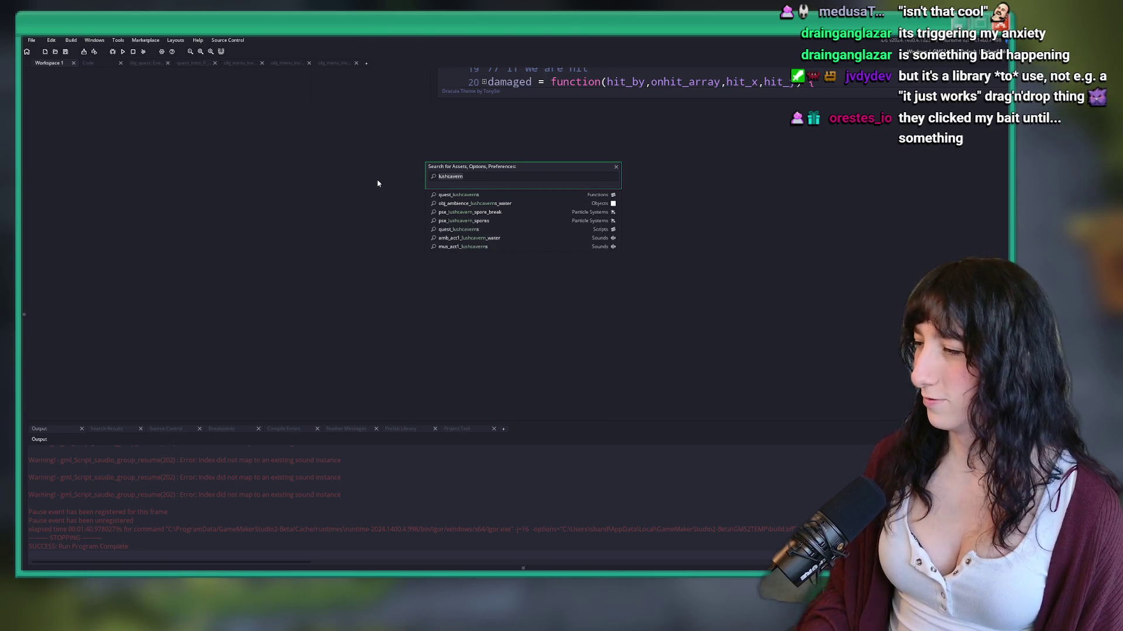
text(intro_0_2_0)
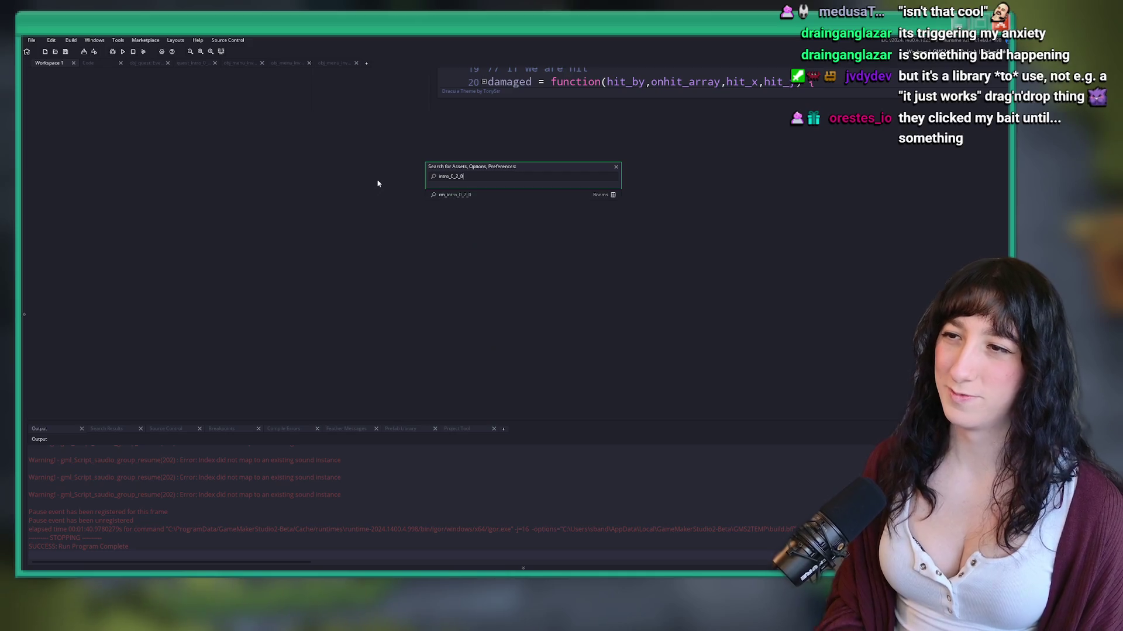
key(Down)
key(Return)
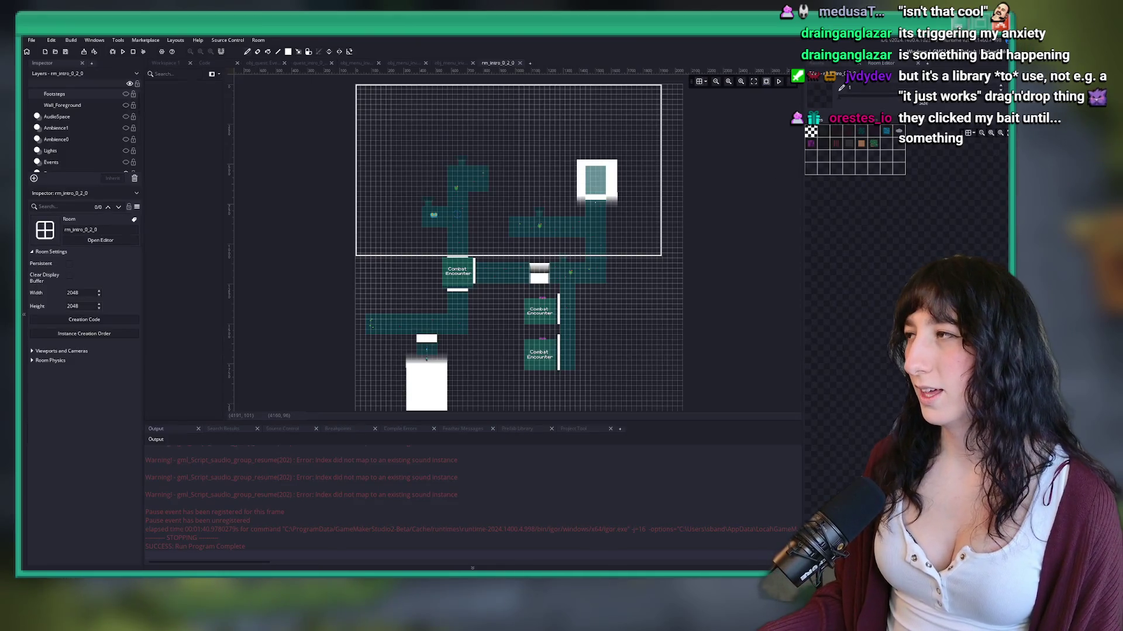
scroll(394, 215, up, 5)
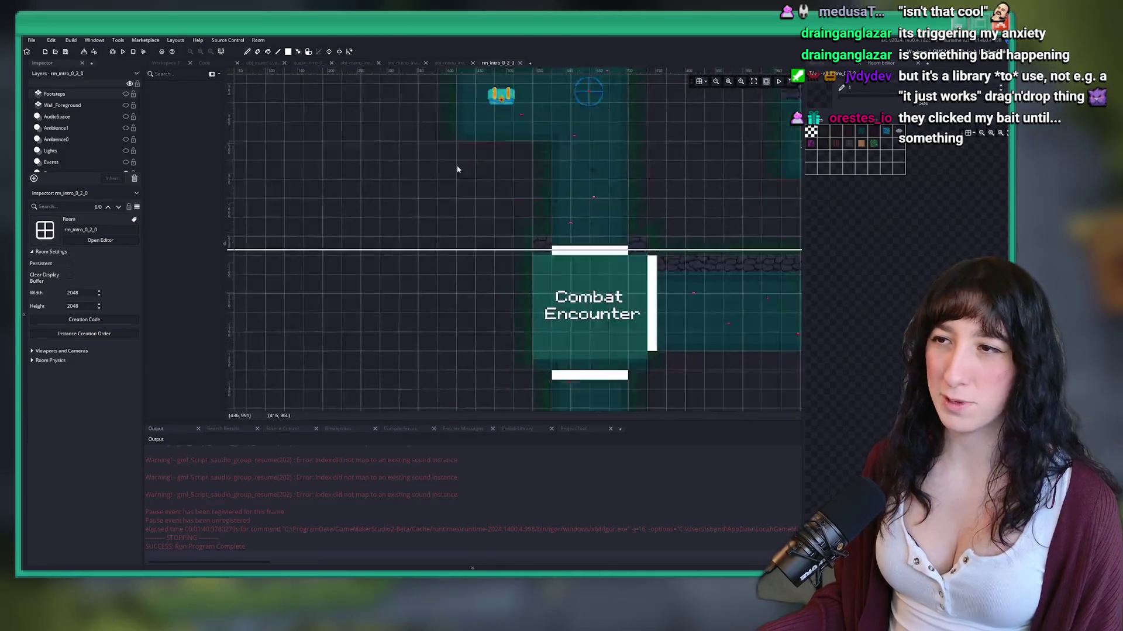
click(705, 82)
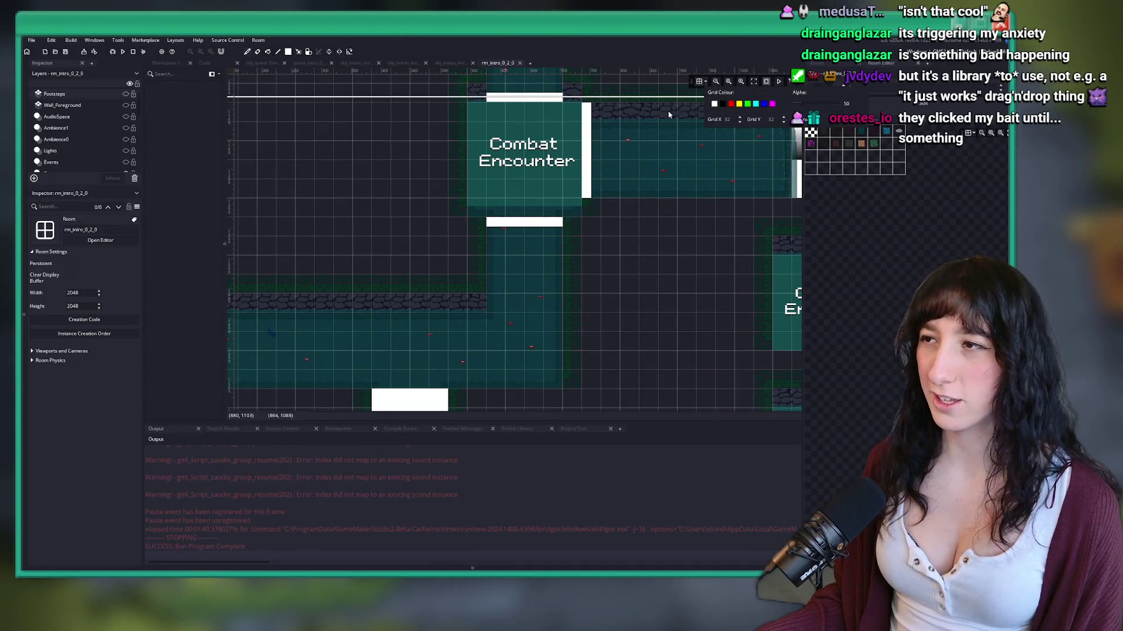
click(699, 82)
Step: Check the spore plant on the Props_Instances layer; its creation code is empty
scroll(443, 225, up, 5)
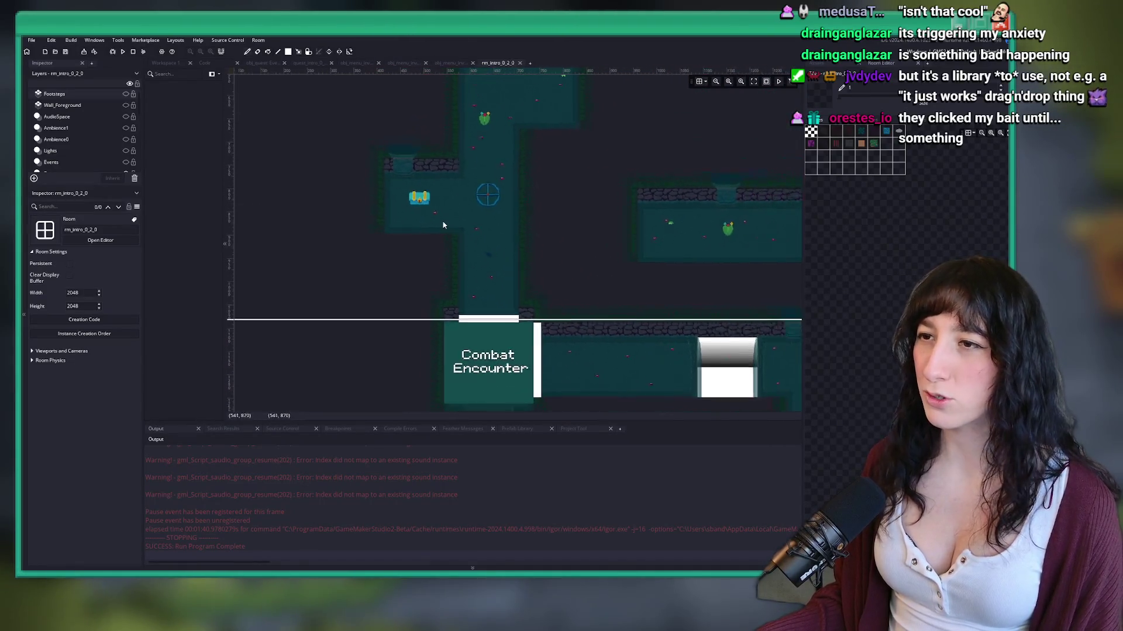
scroll(516, 189, up, 5)
scroll(442, 243, up, 3)
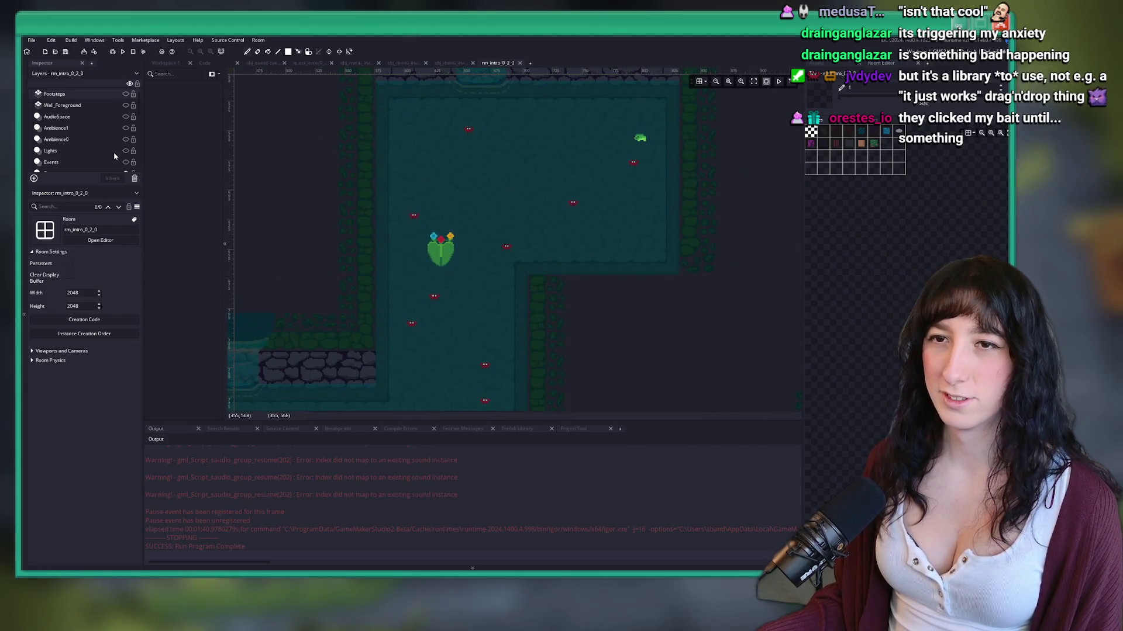
scroll(84, 139, down, 2)
click(88, 137)
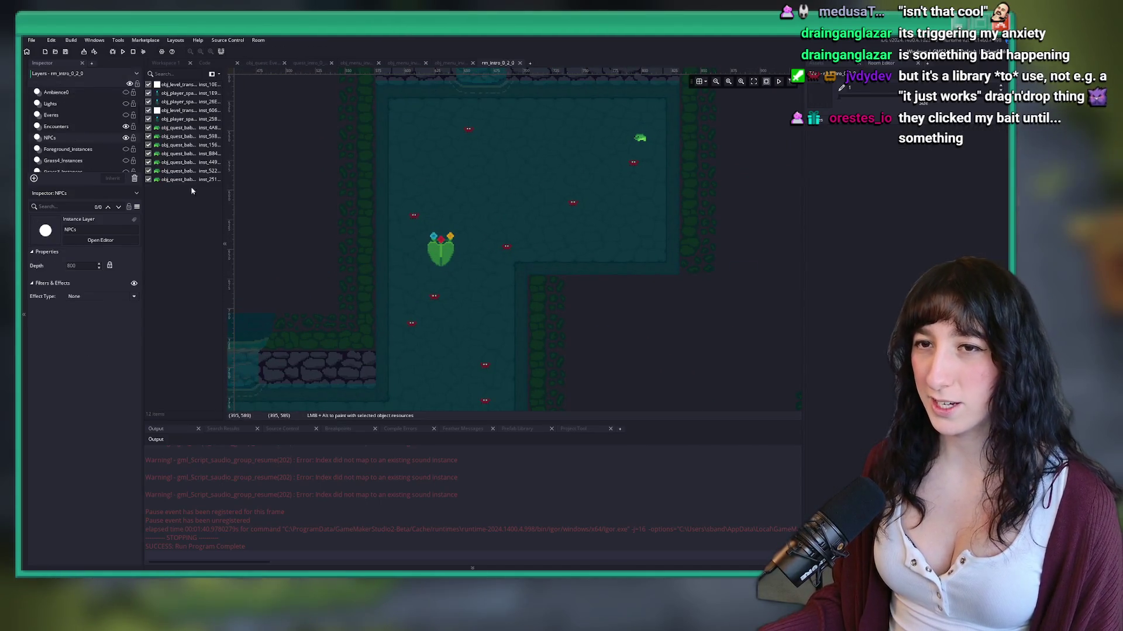
scroll(82, 140, down, 3)
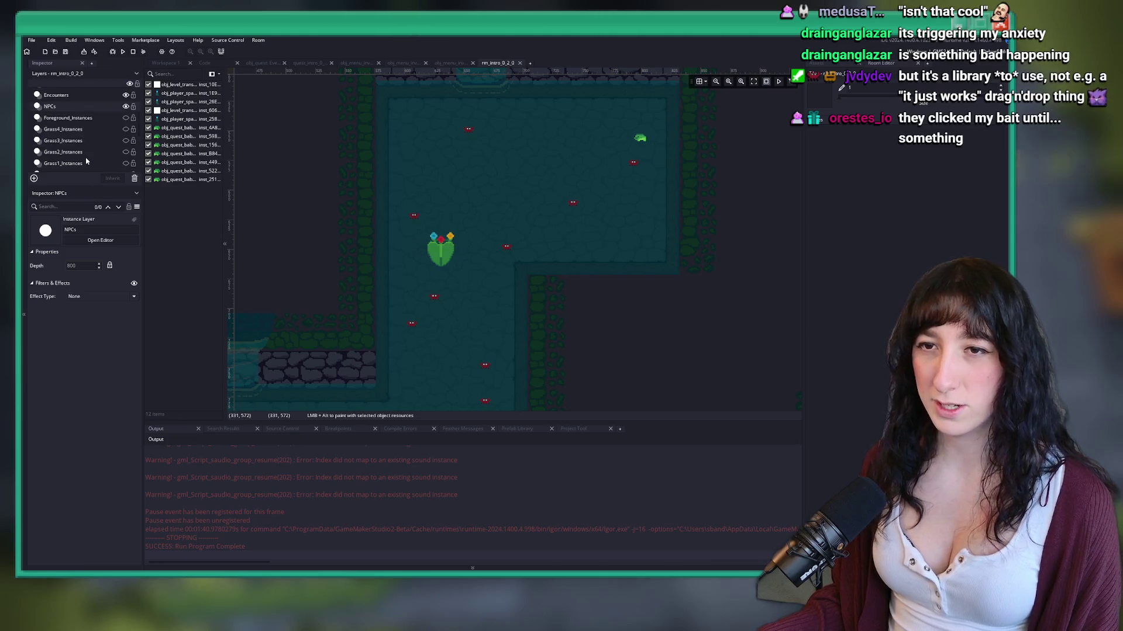
click(61, 155)
click(449, 256)
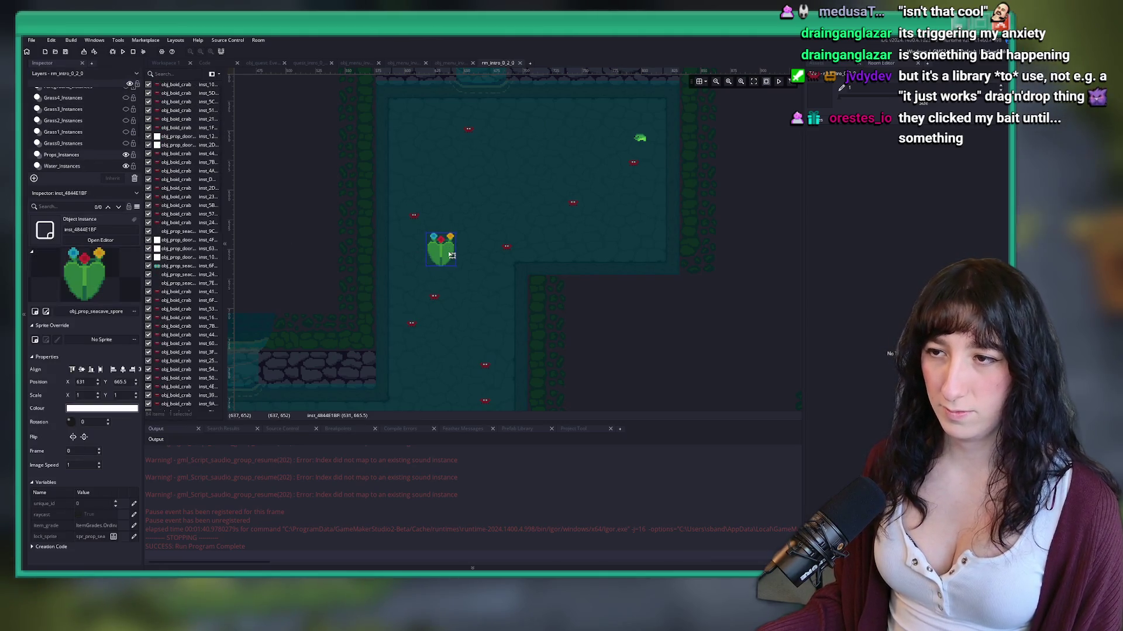
click(32, 547)
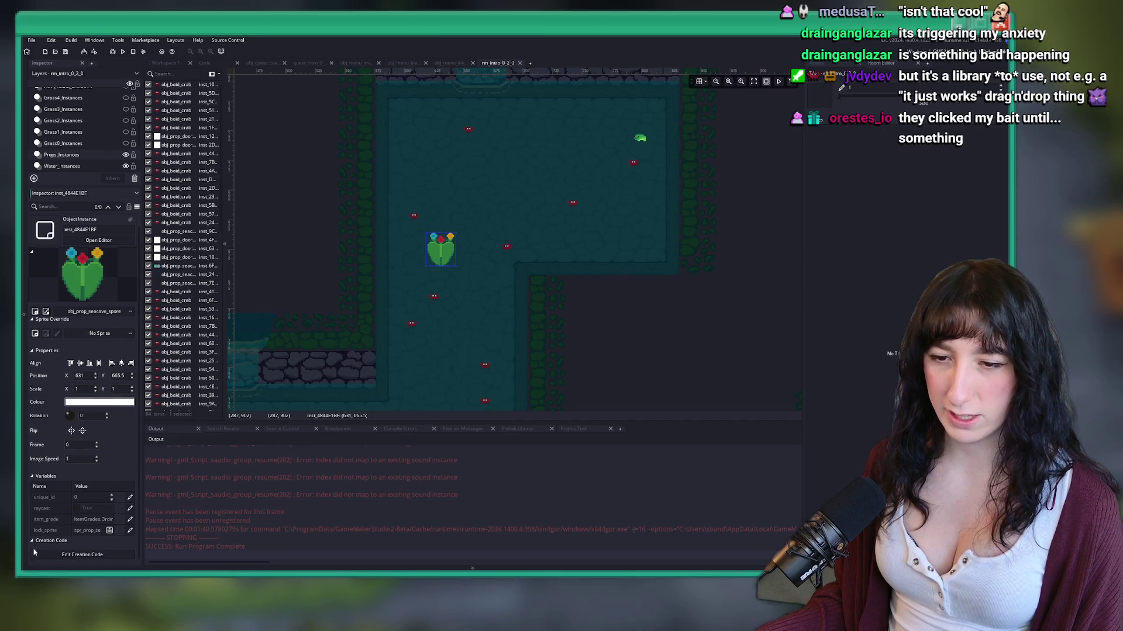
click(49, 556)
click(205, 348)
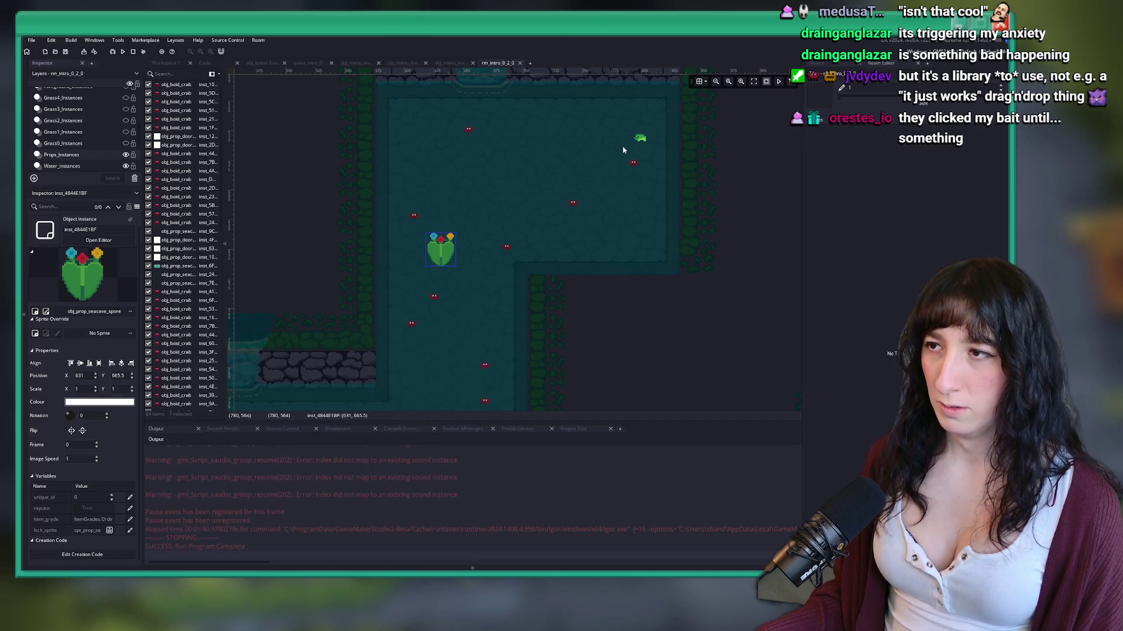
Step: Check the baby frog on the NPCs layer; its creation code is also empty
scroll(66, 125, up, 2)
click(50, 122)
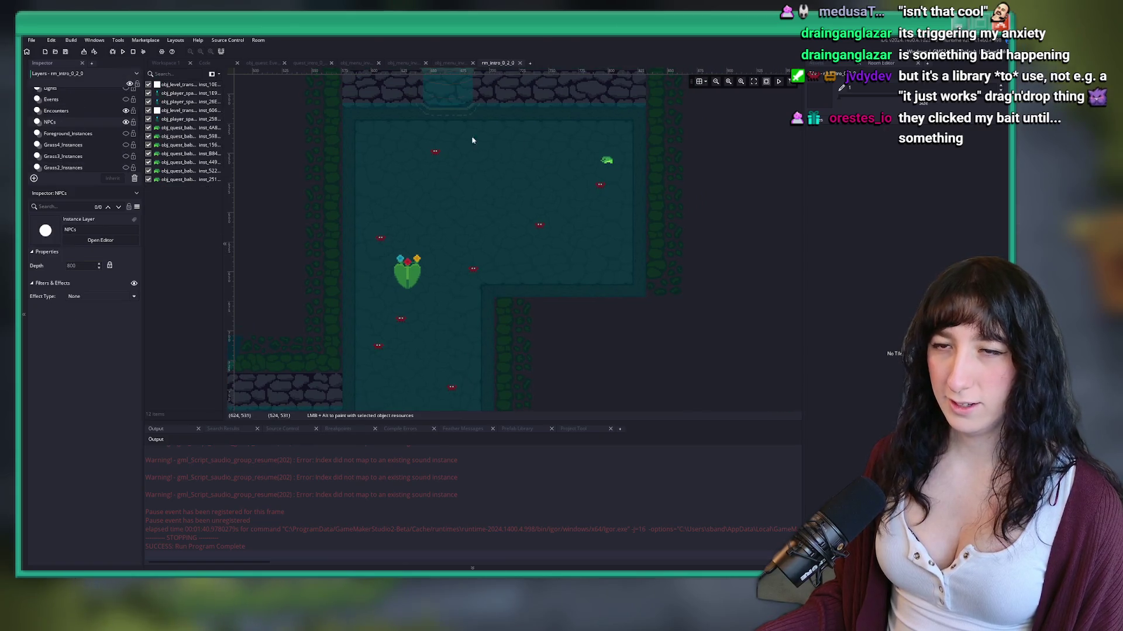
click(608, 162)
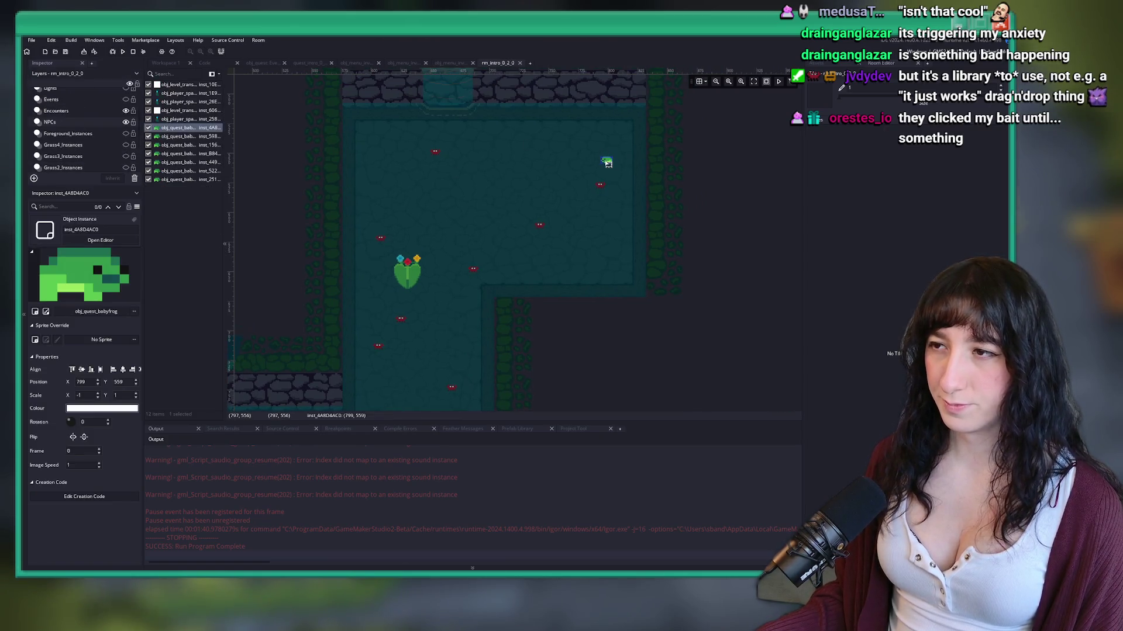
click(88, 497)
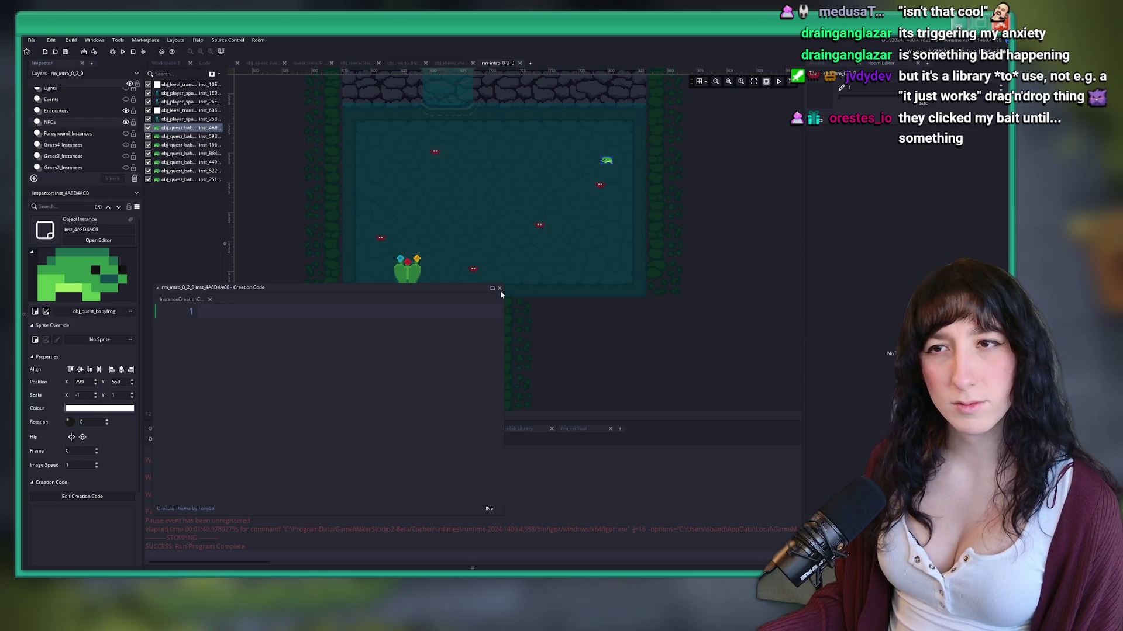
click(499, 289)
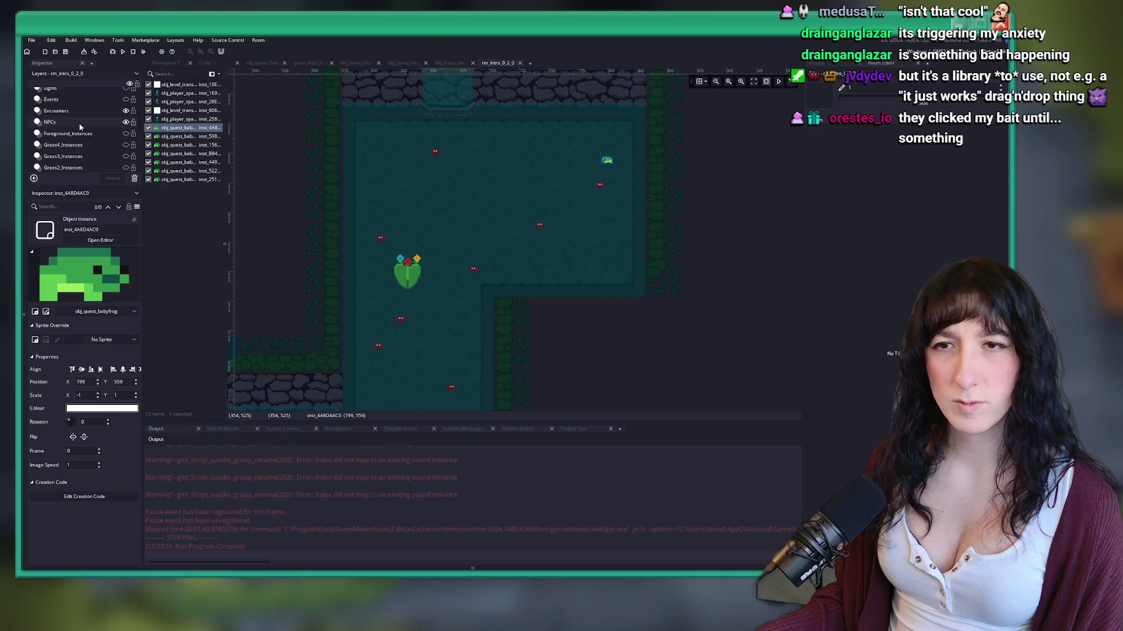
Step: Select the obj_entity cutscene instance on the Events layer
click(73, 99)
scroll(99, 119, up, 1)
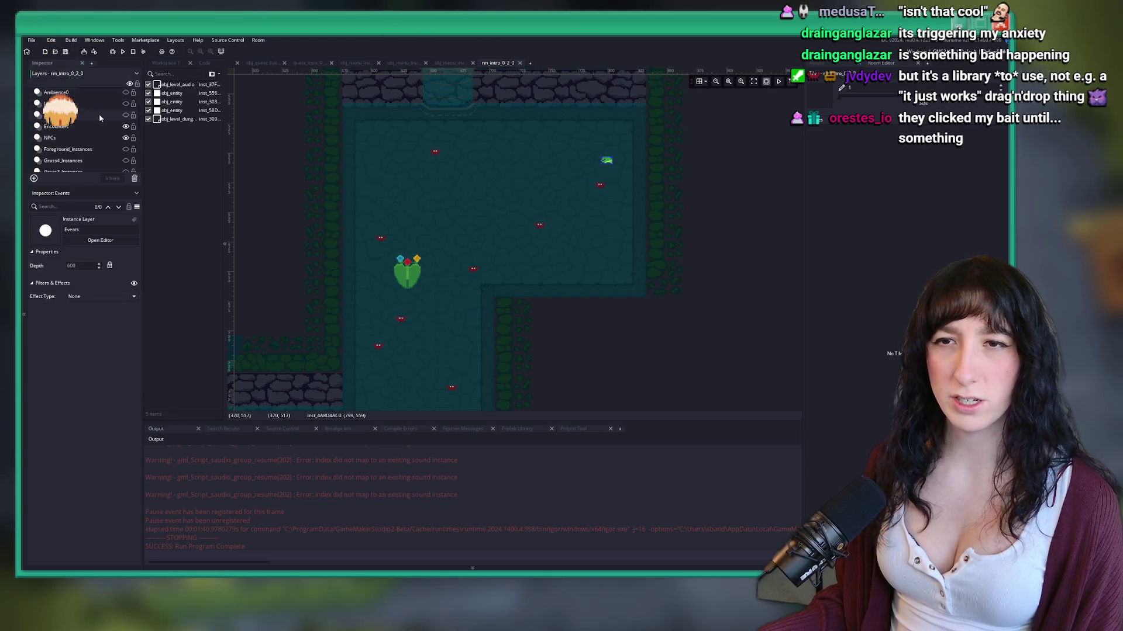
click(172, 93)
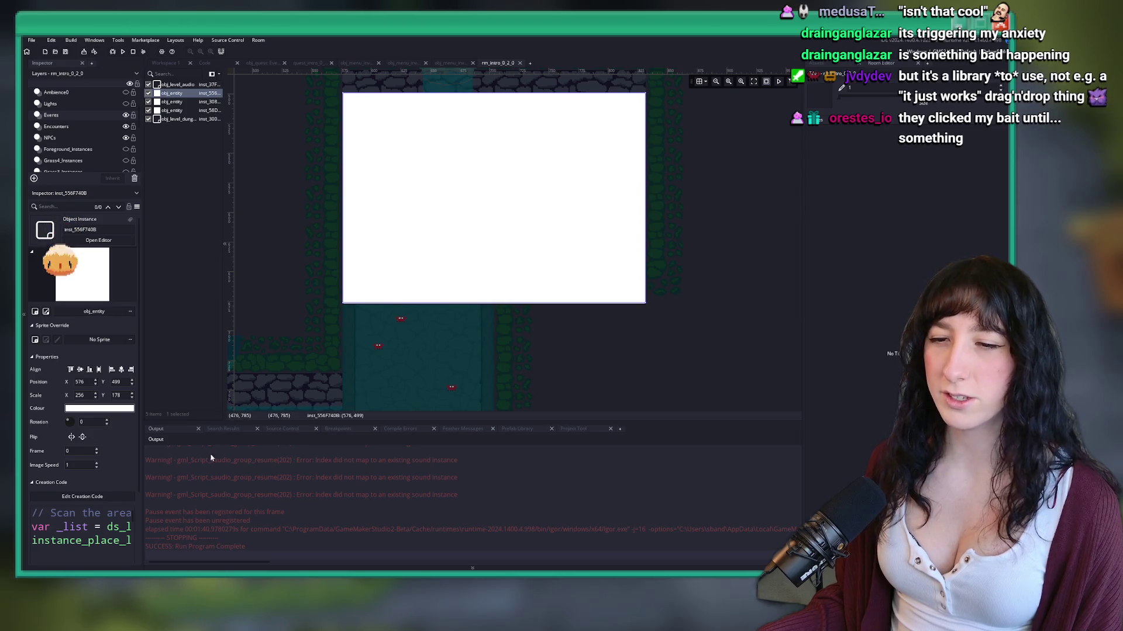
Step: Open the entity's creation code full-size and start a 'dialogue' line after dialogue_set_focus(0,0,babyfrogs[0])
click(82, 497)
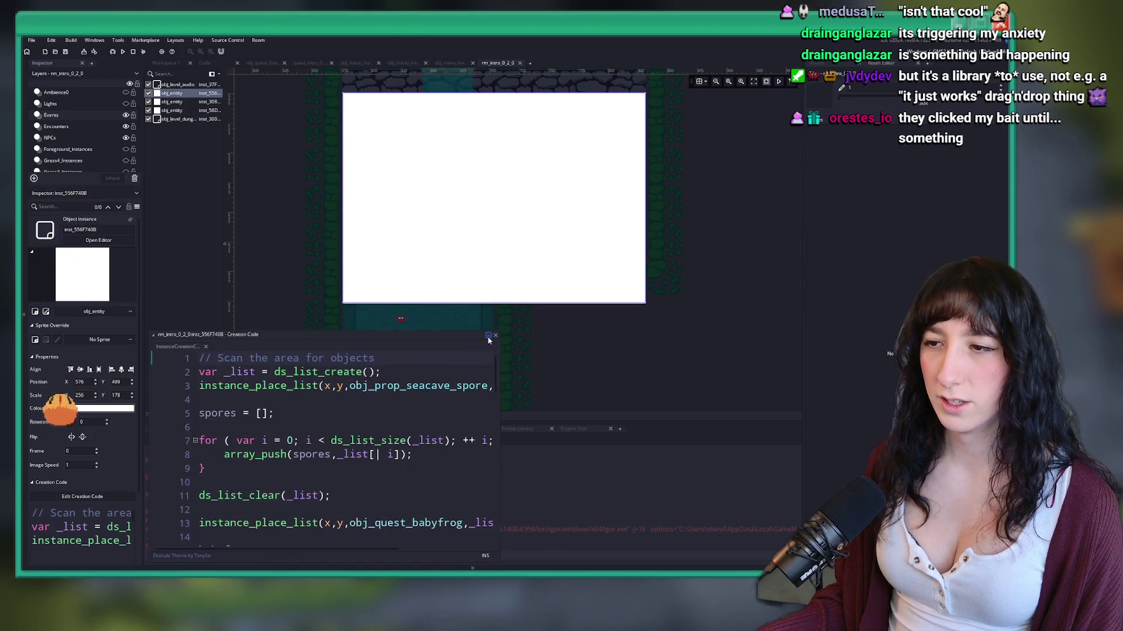
click(488, 337)
scroll(294, 198, down, 5)
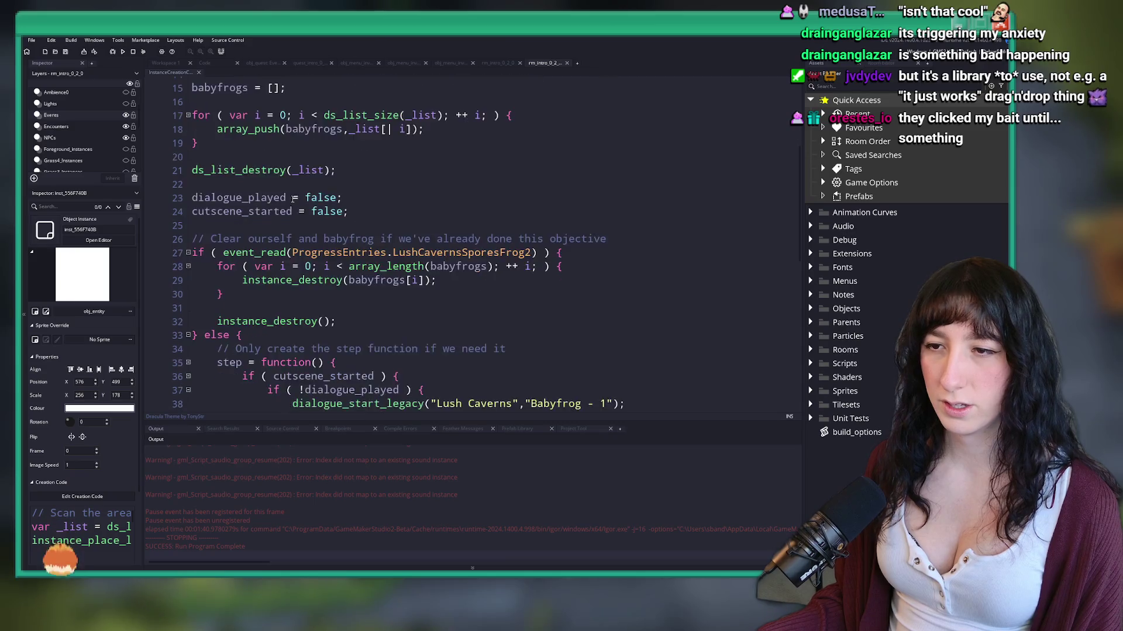
scroll(294, 198, down, 4)
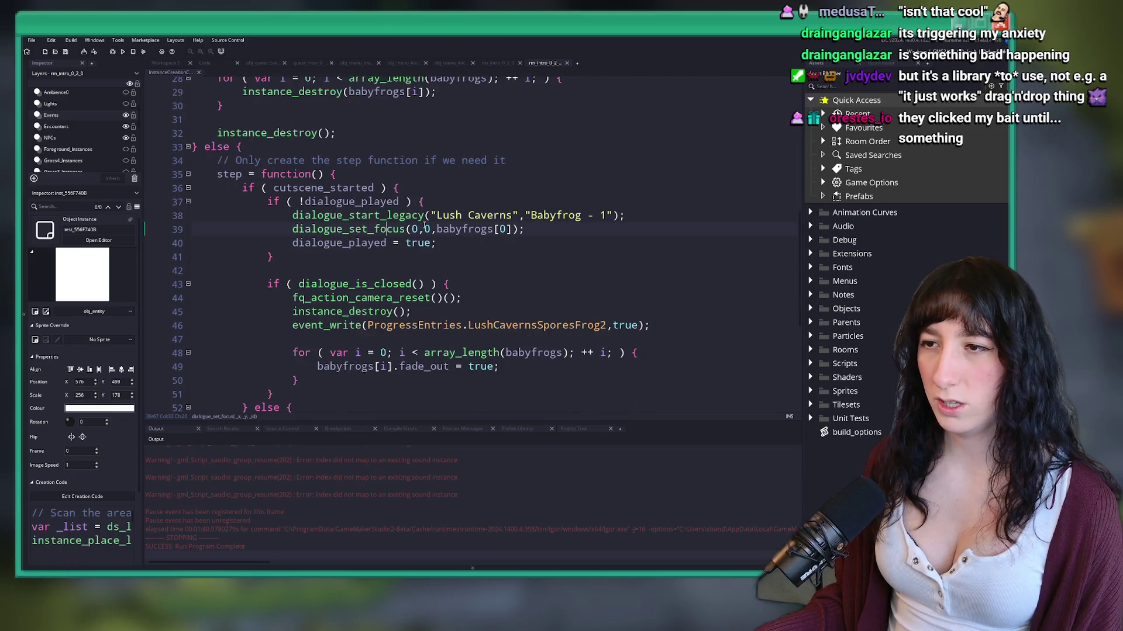
key(Return)
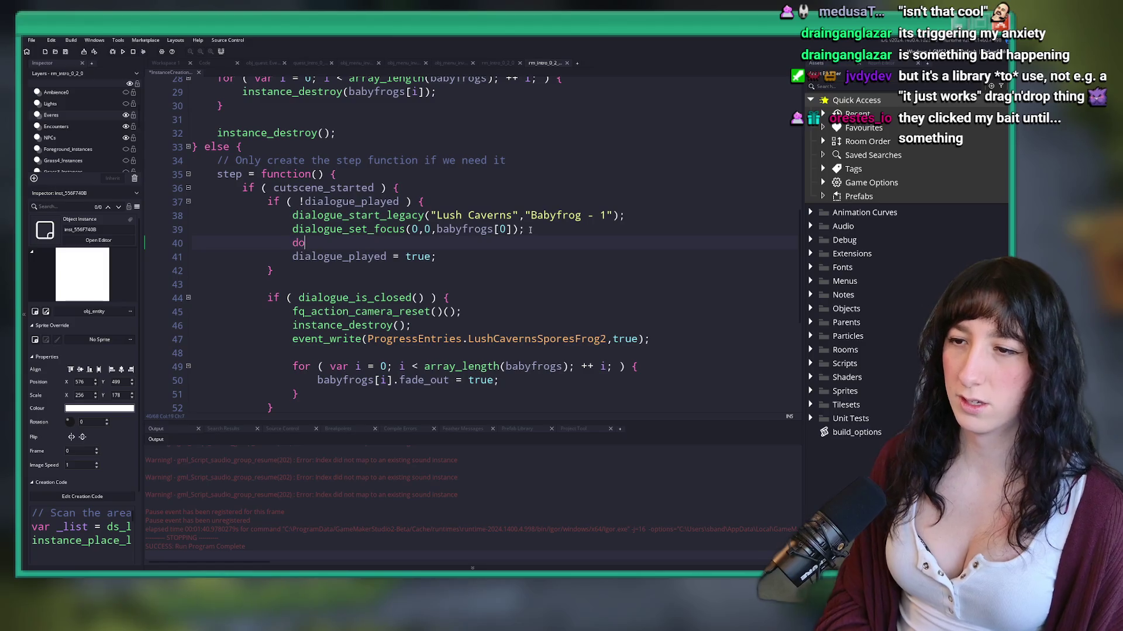
text(dialogue_set_focus)
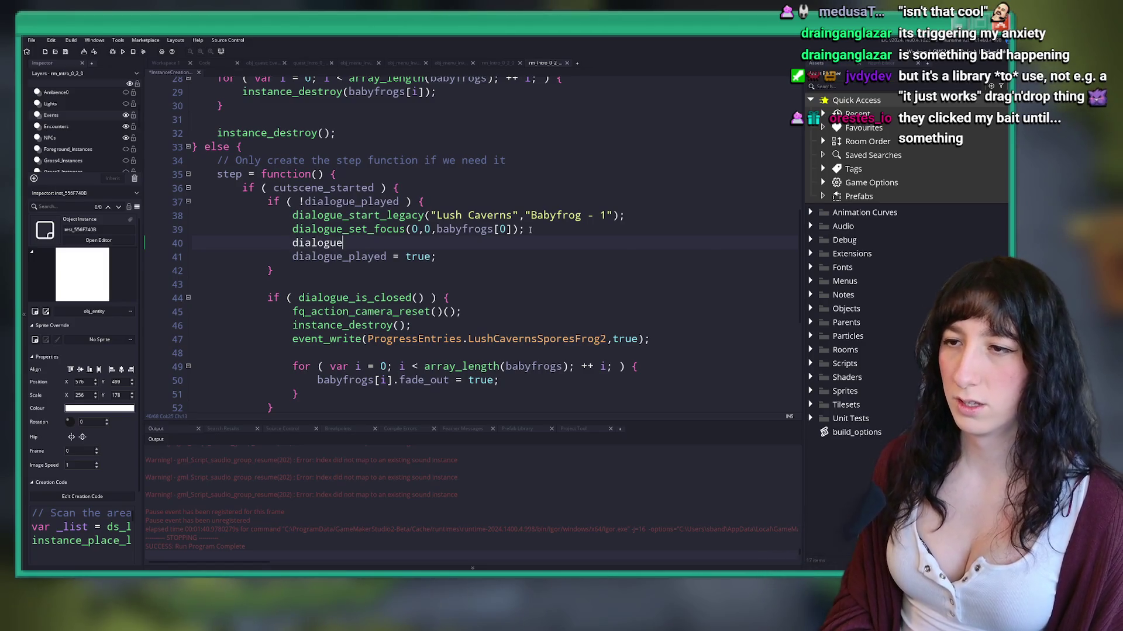
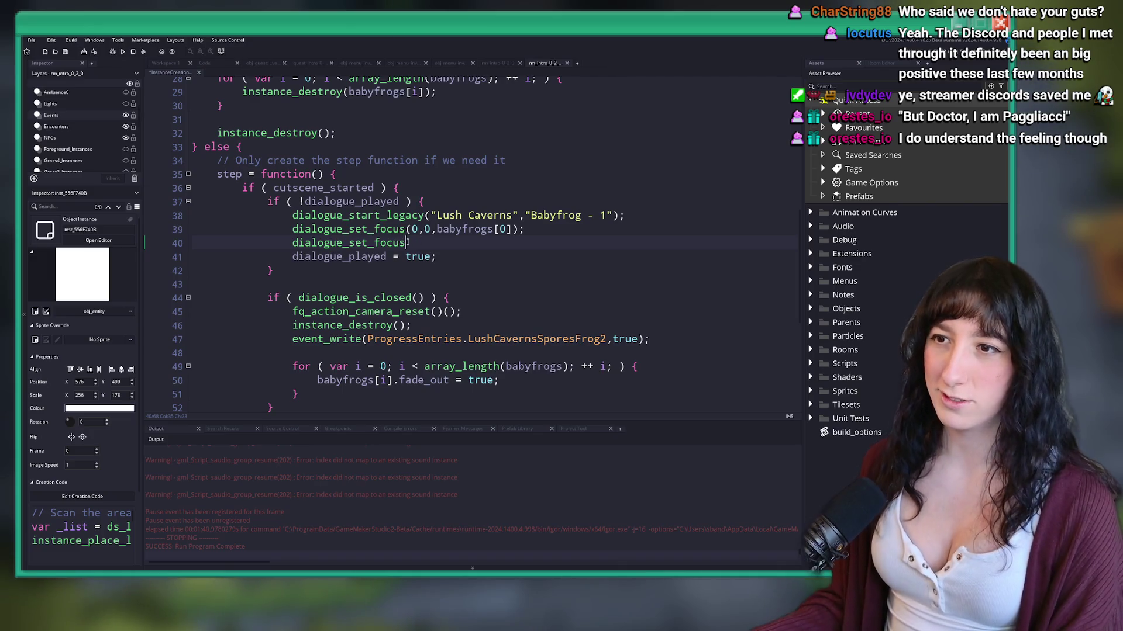
Step: Undo the unfinished dialogue_set_focus line and jump into scr_dialogue's dialogue_set_focus and dialogue_object_to_voice definitions
key(ctrl+z)
key(ctrl+z)
middle_click(382, 215)
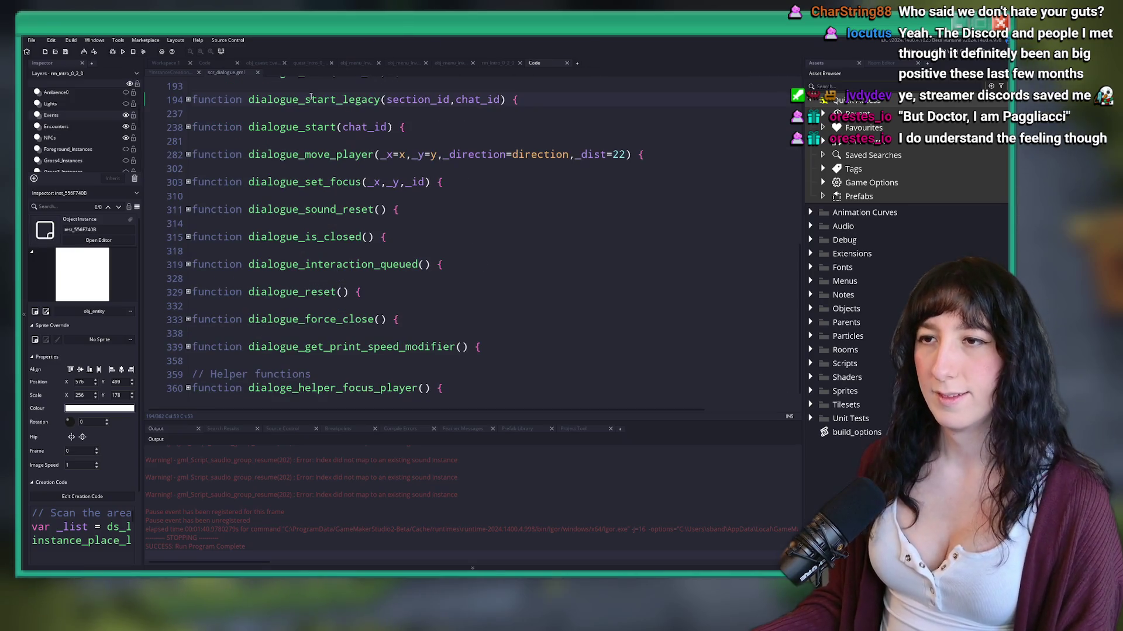
click(188, 181)
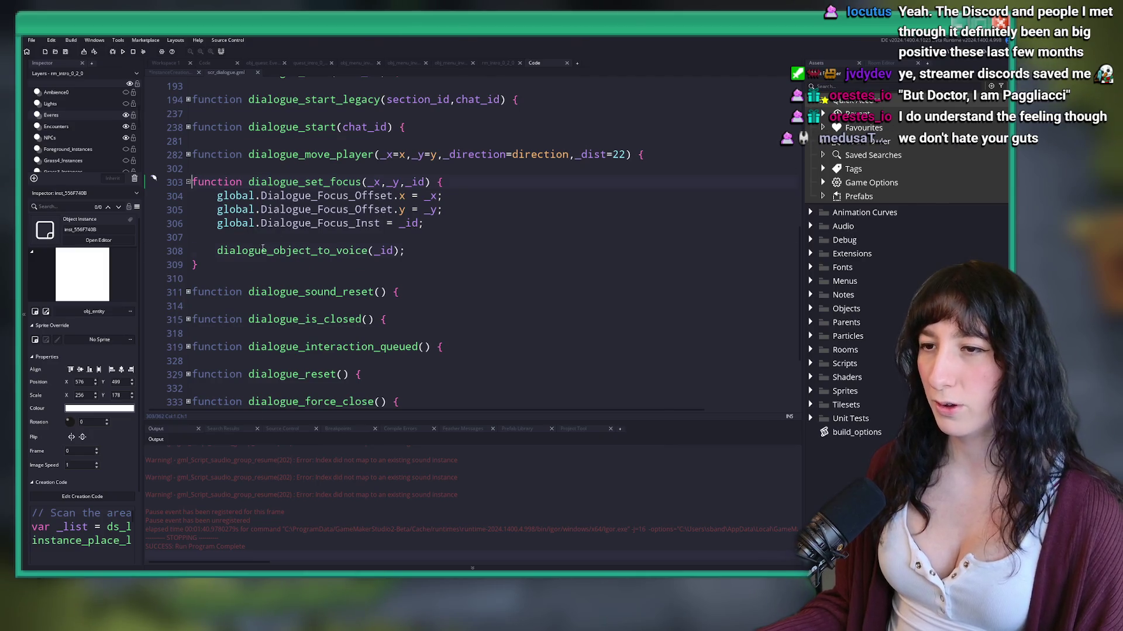
middle_click(263, 251)
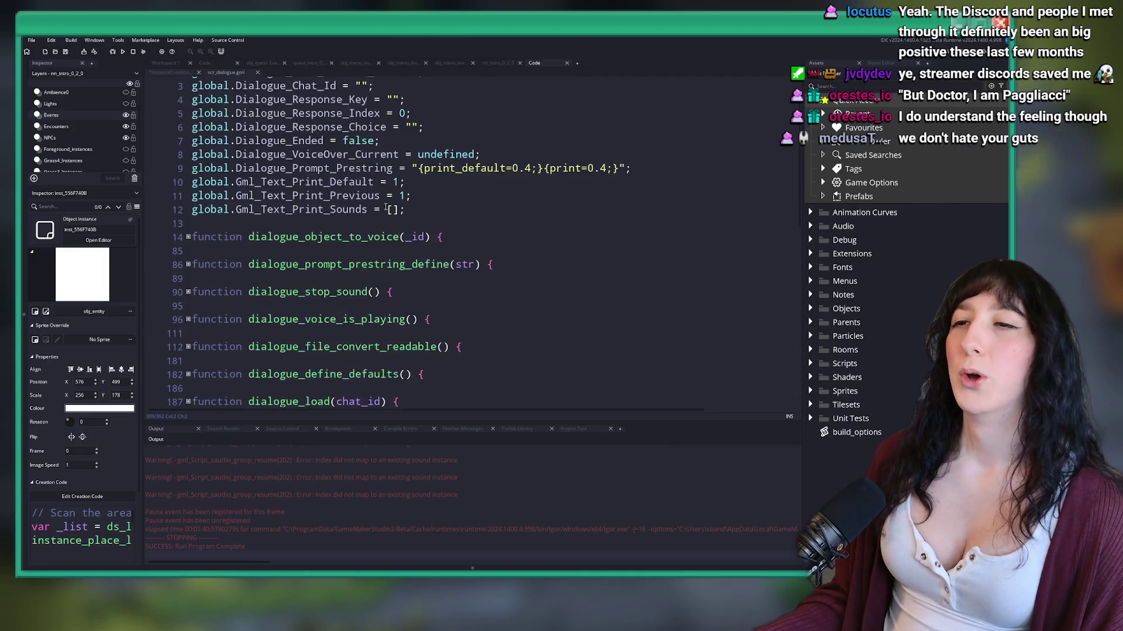
Step: Go to the global declarations at the top and start a new line after Dialogue_Prompt_Prestring
click(672, 183)
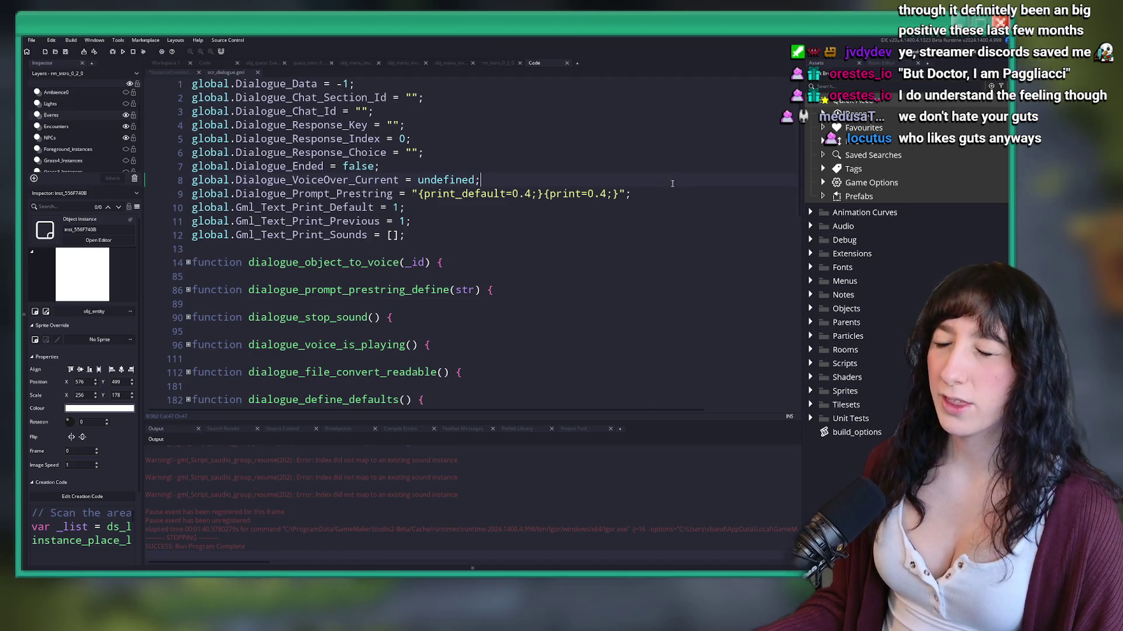
scroll(672, 183, down, 6)
scroll(584, 233, up, 4)
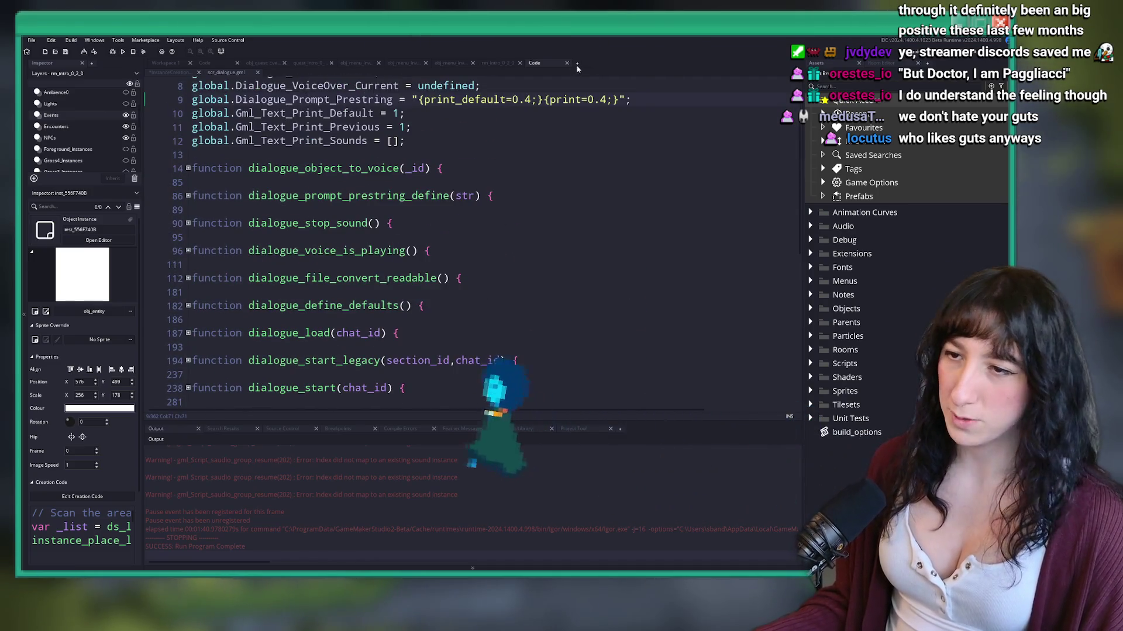
scroll(550, 153, up, 2)
key(Return)
Step: Declare global.Dialogu_Camera_Focus = { enabled : false, x : 0, y : 0, strength : 0. }
text(globao)
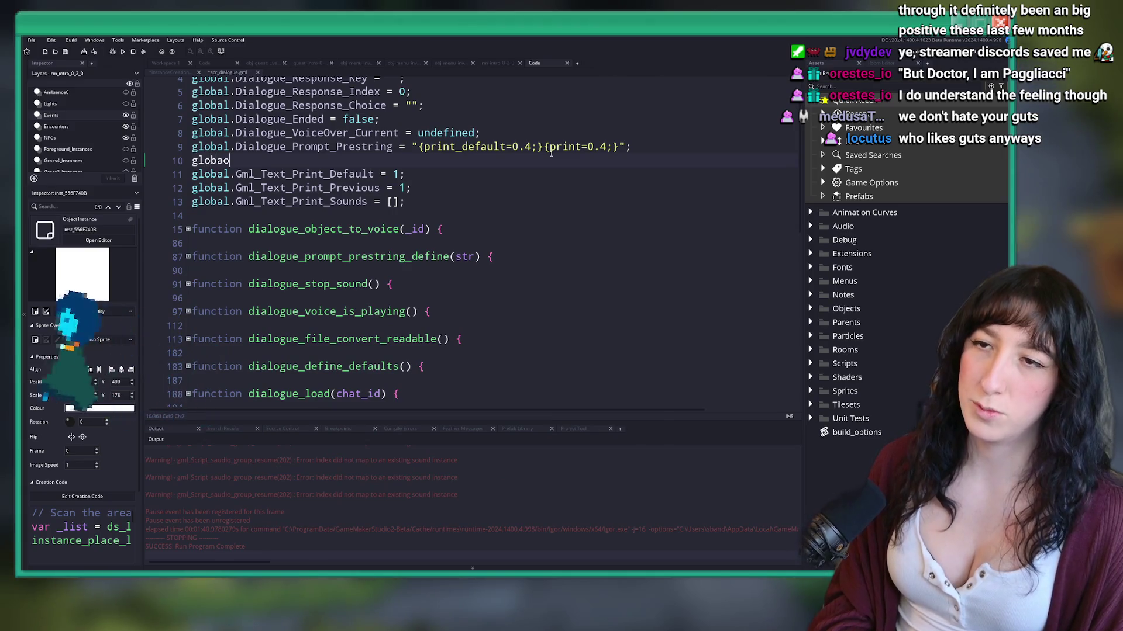
key(BackSpace)
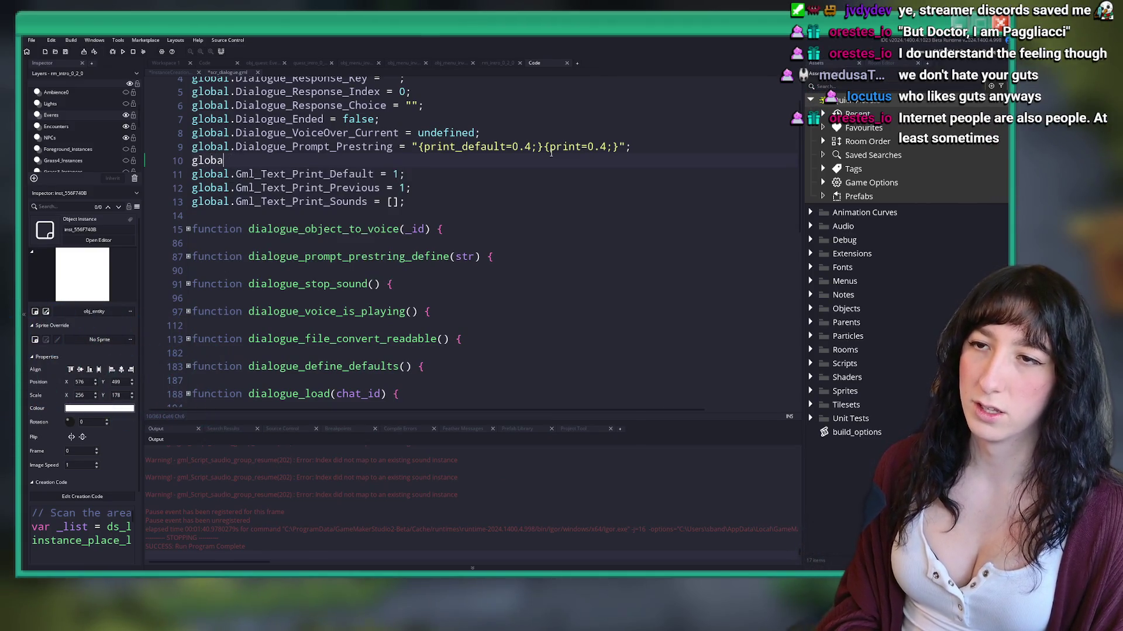
text(l.Dialogu)
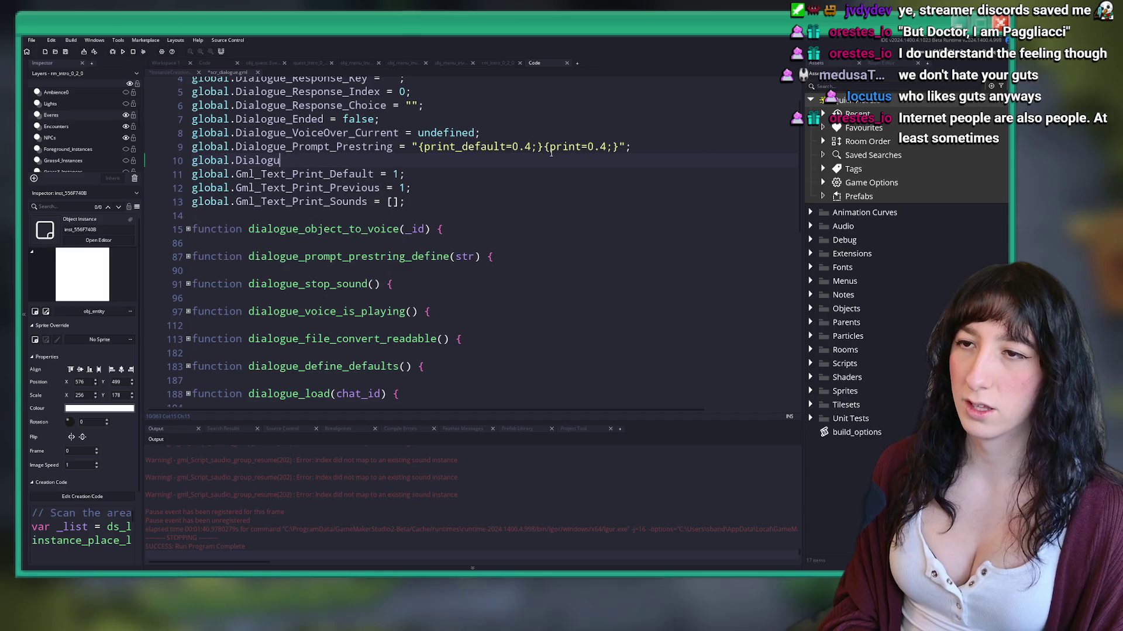
text(_Camera_F)
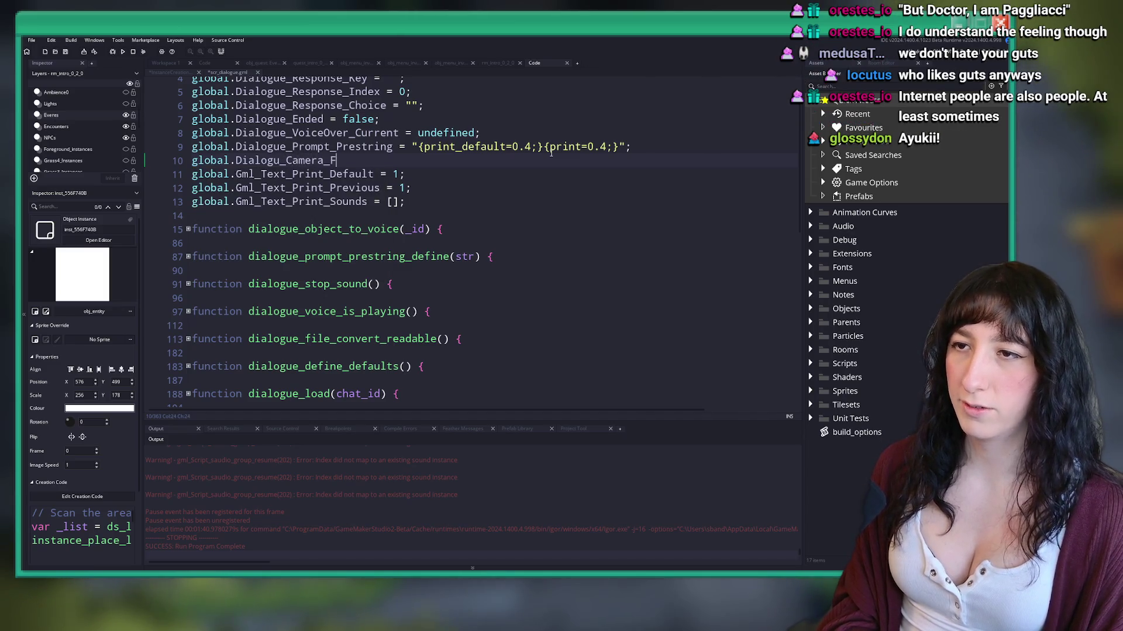
text(ocus = {})
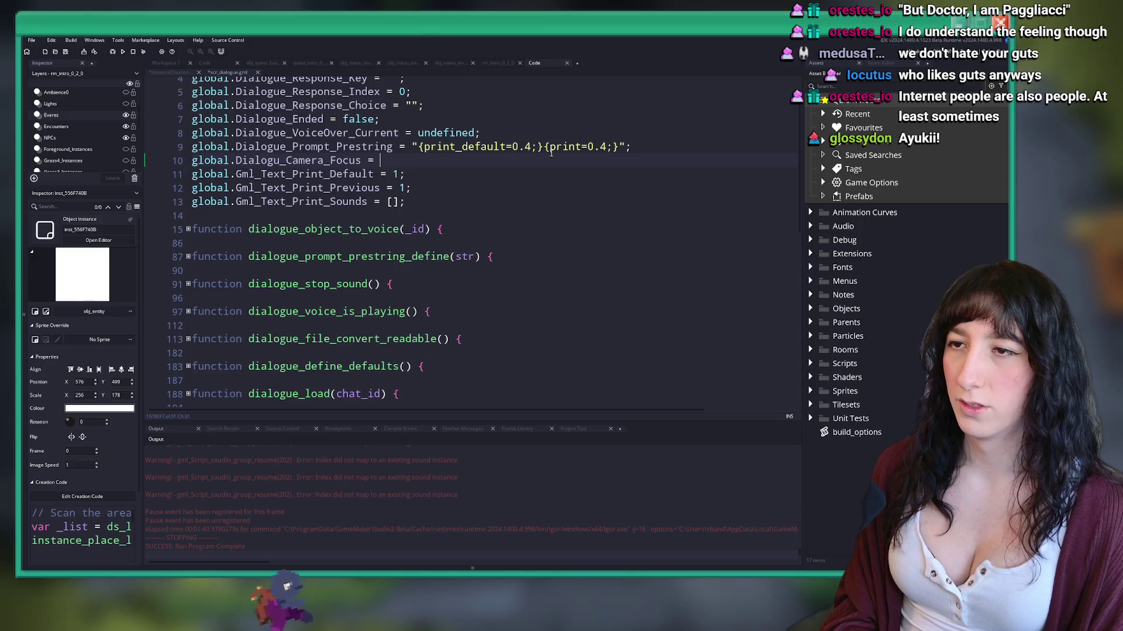
key(Left)
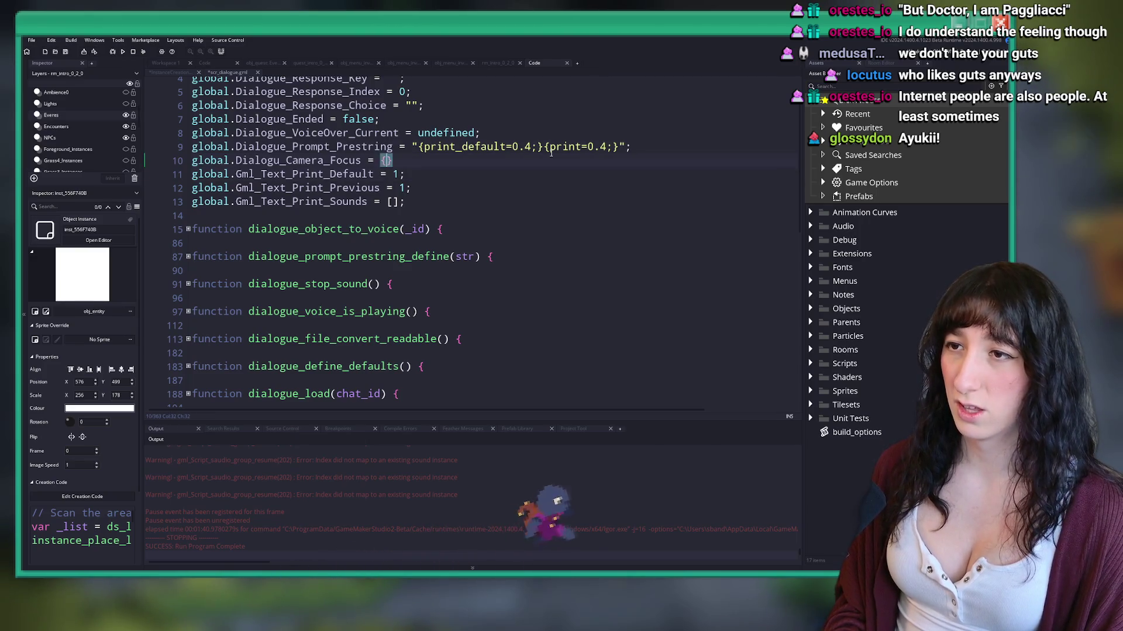
text(enbledk)
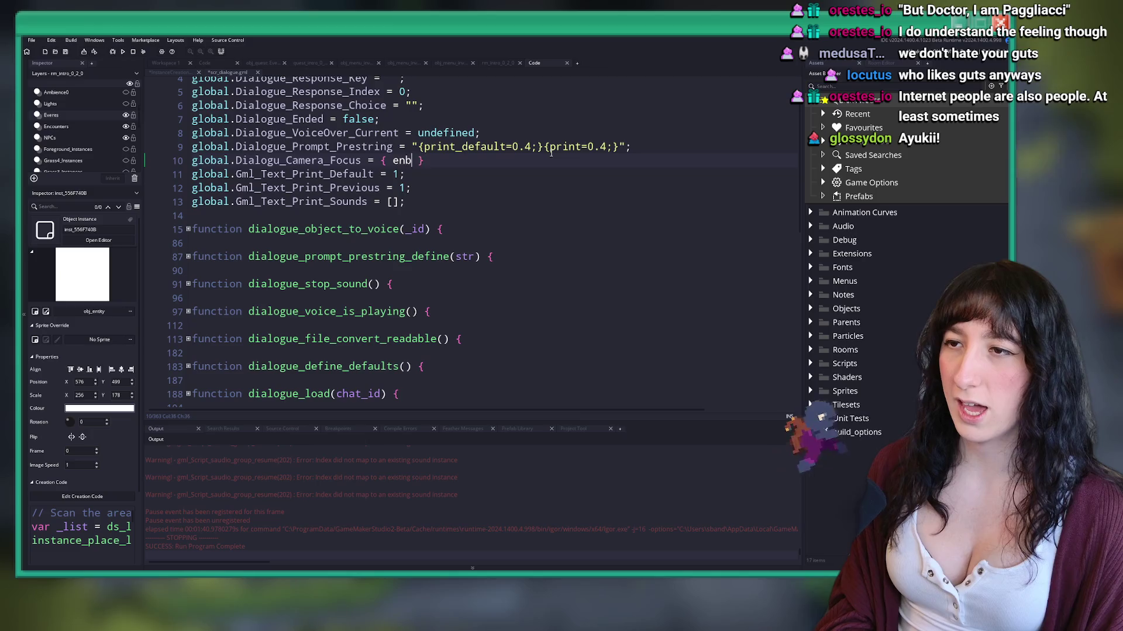
key(BackSpace)
key(BackSpace)
key(BackSpace)
text(abled)
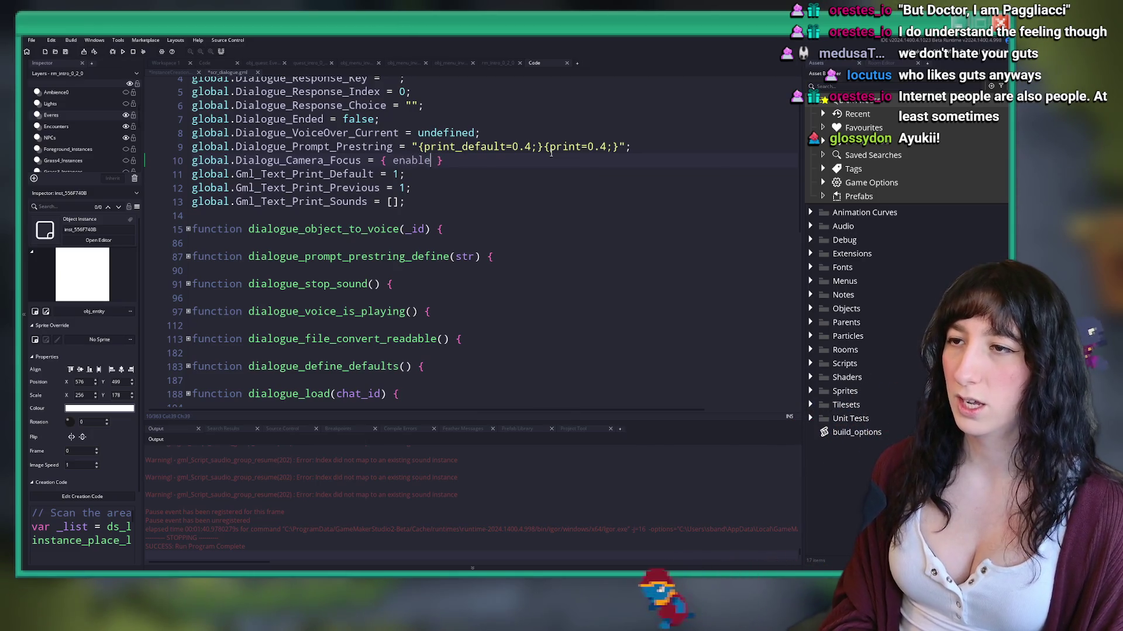
text( : false, k)
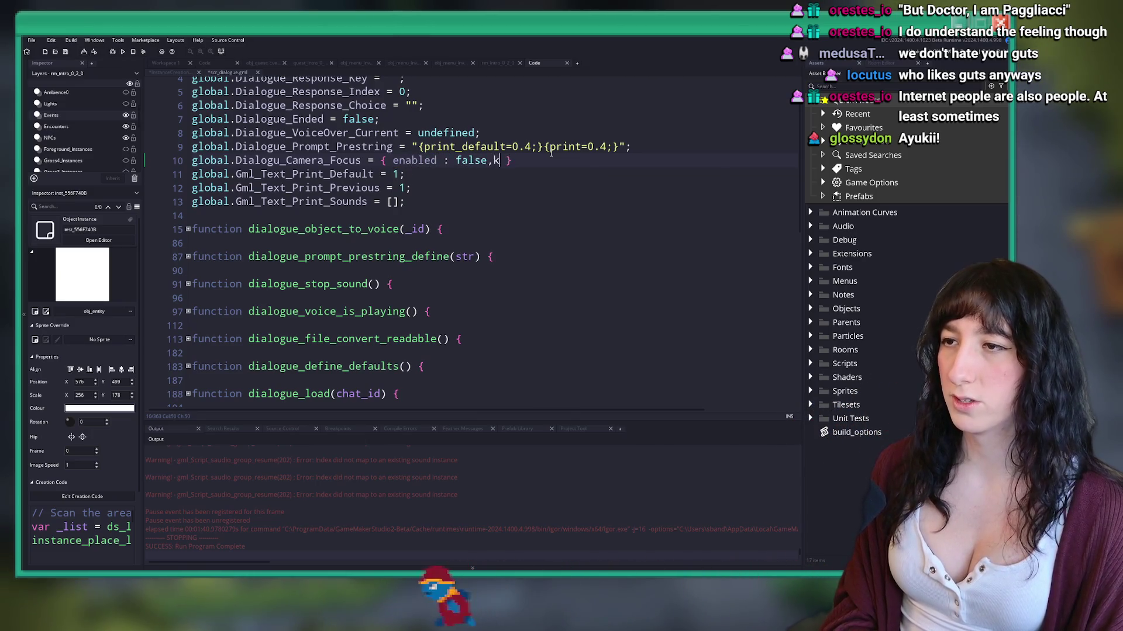
text(x : 0, y)
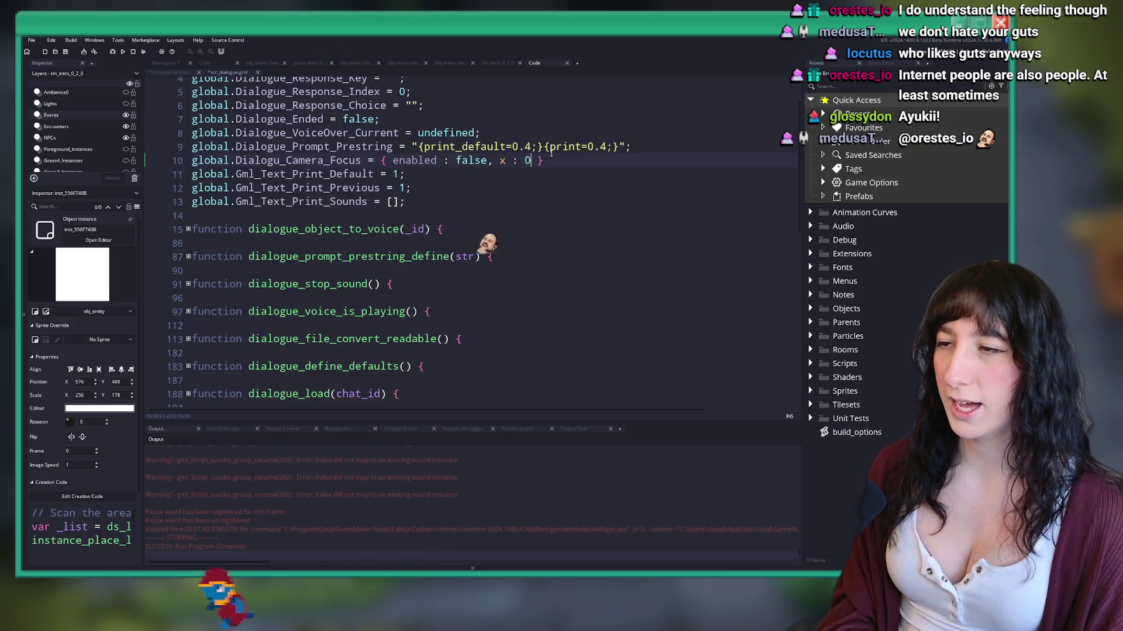
text( : 0, y :)
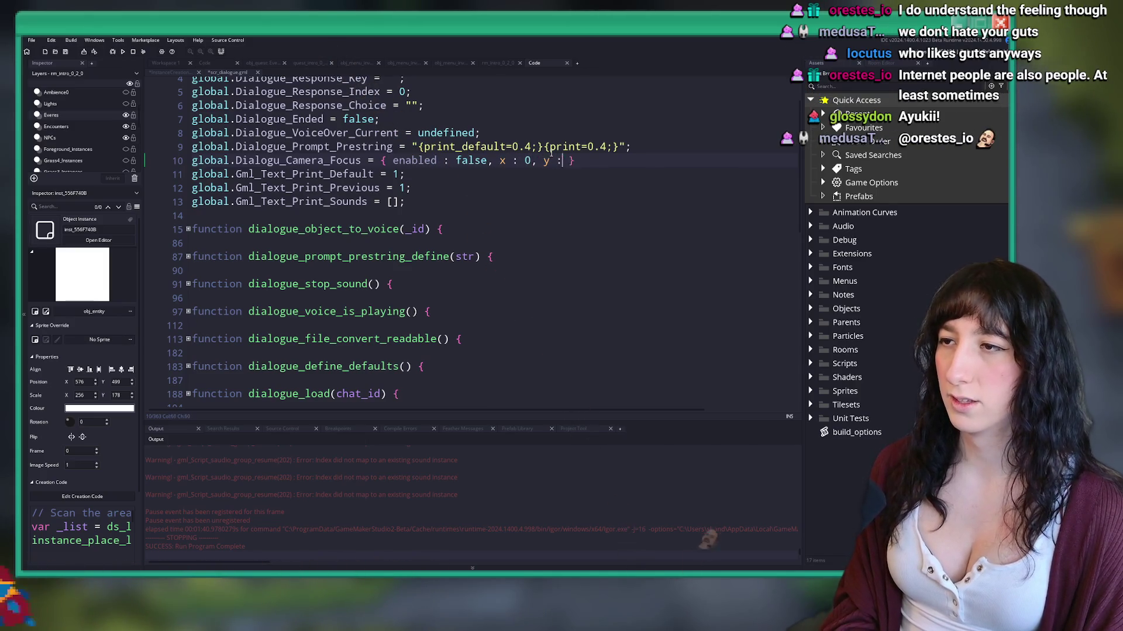
text( lerpk)
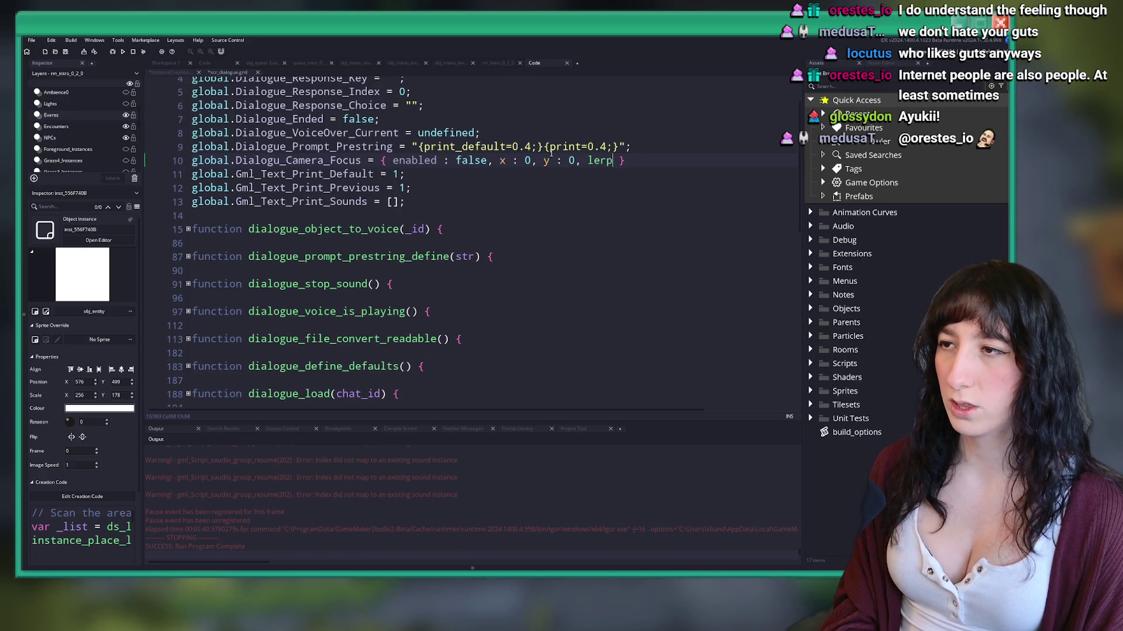
key(BackSpace)
key(BackSpace)
key(BackSpace)
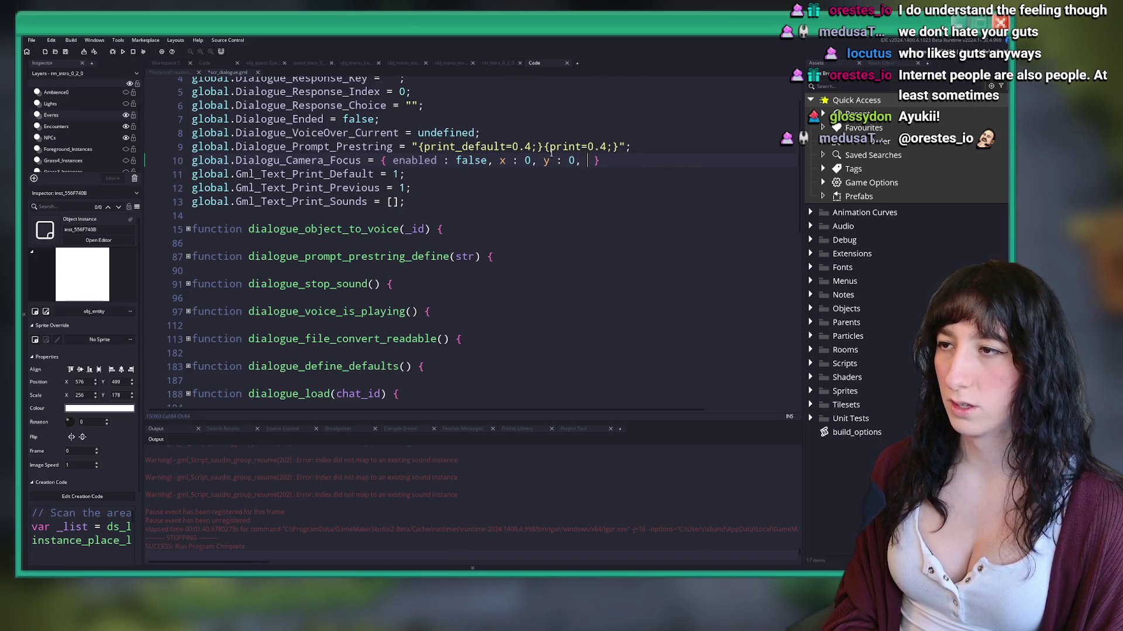
text(strength : )
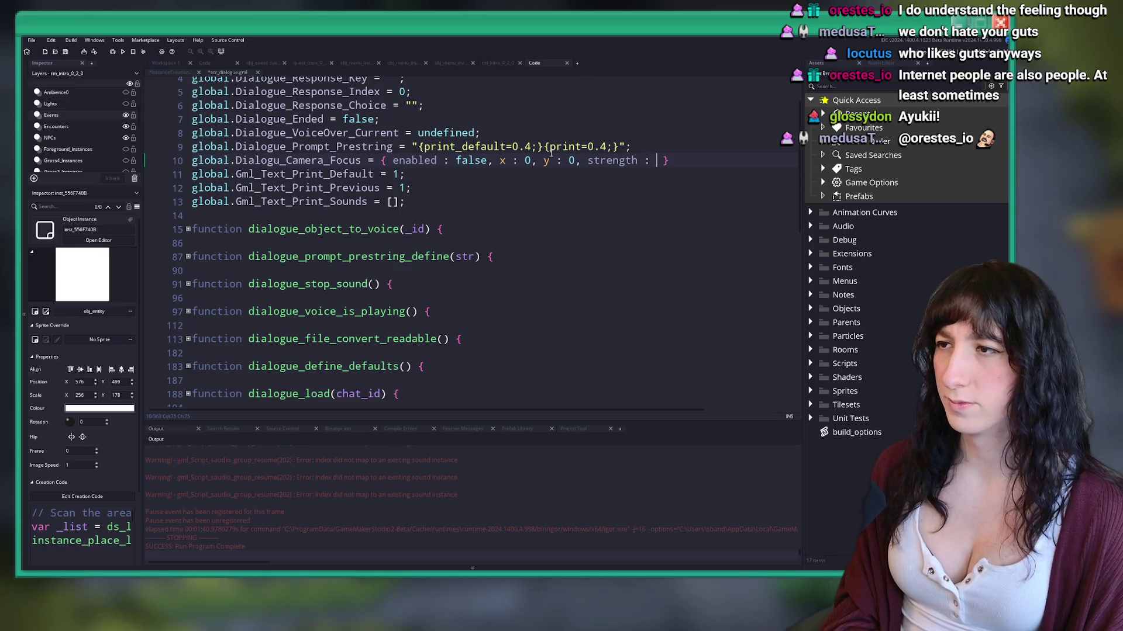
text(0.)
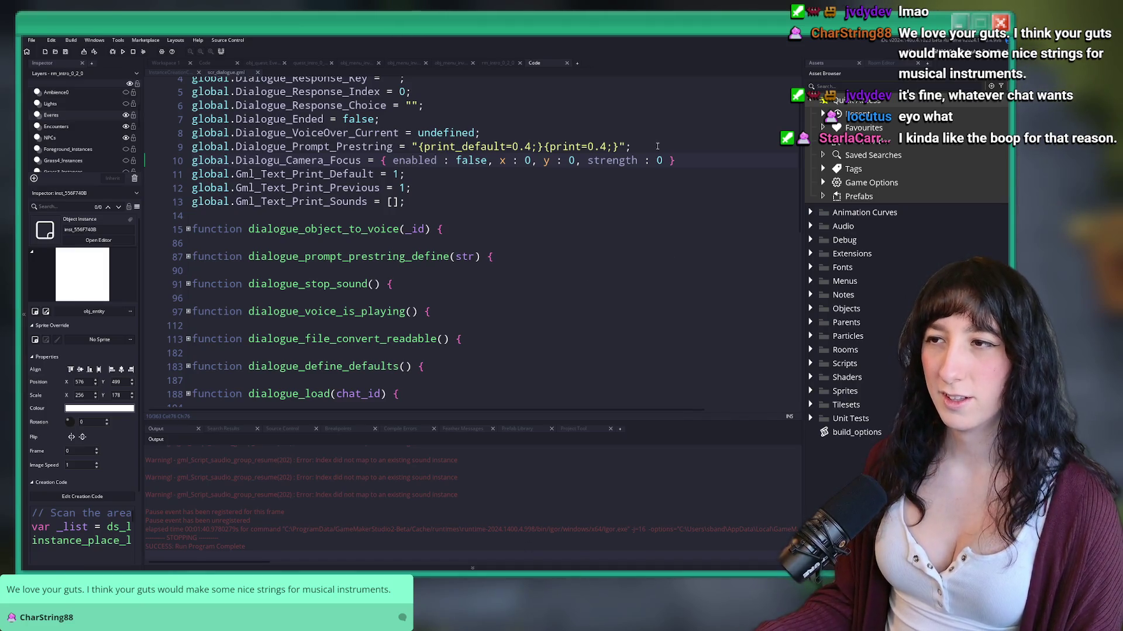
Step: Add function dialogue_set_camera_focus(_x,_y,_enabled) below dialogue_set_focus, starting with global.Dialogu_Camera_Focus
key(Home)
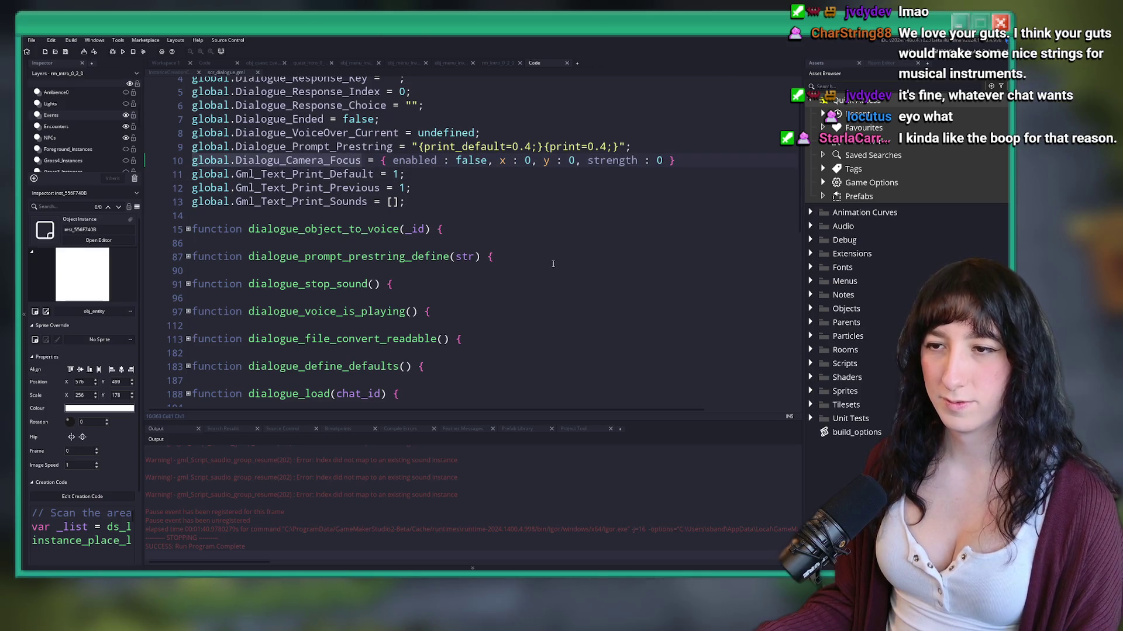
scroll(552, 264, down, 8)
click(513, 240)
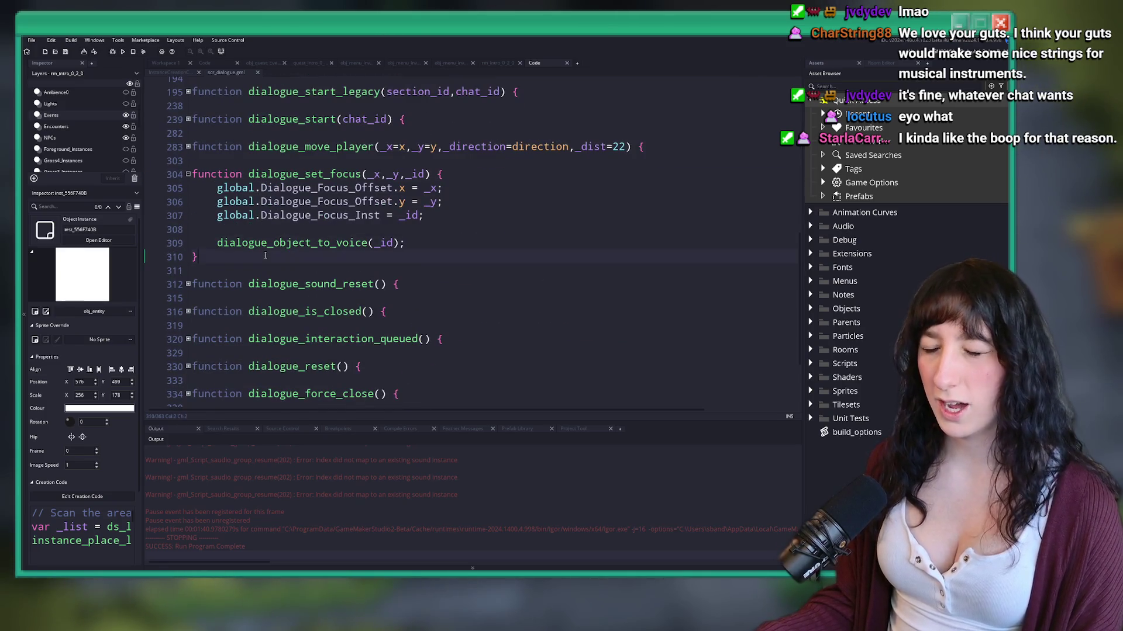
key(Return)
key(Return)
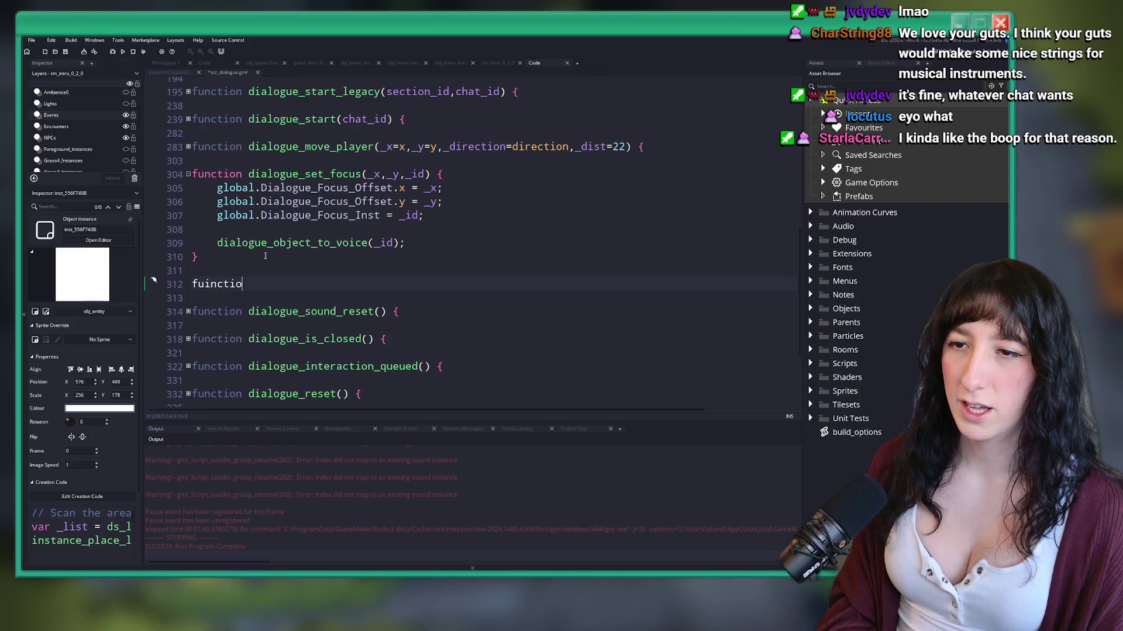
key(Return)
text(dia)
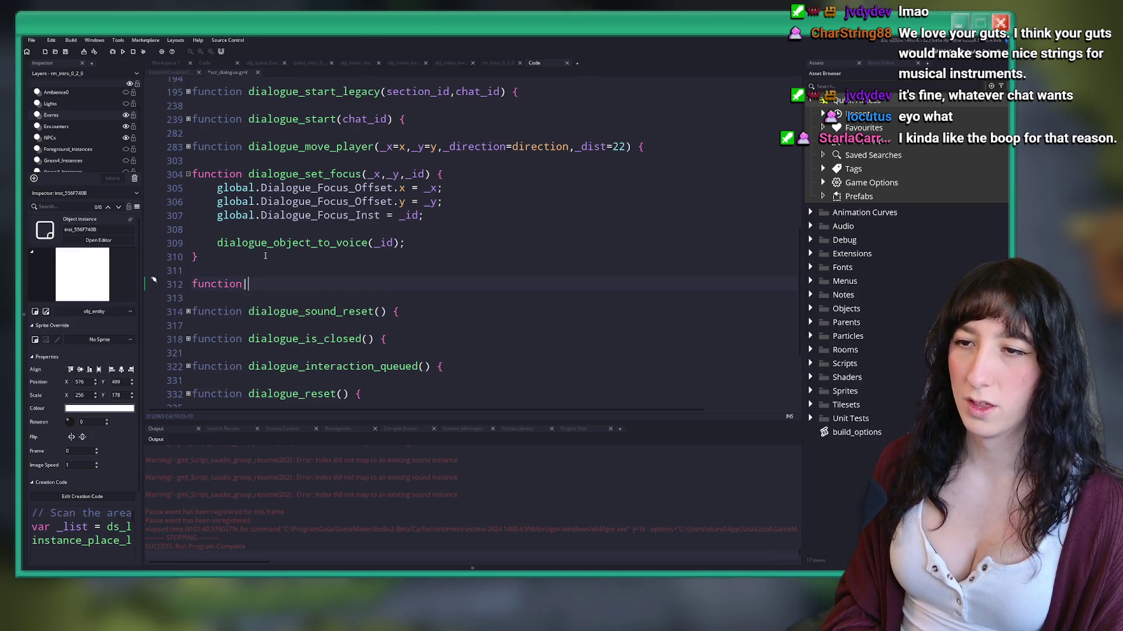
text(logue_set_)
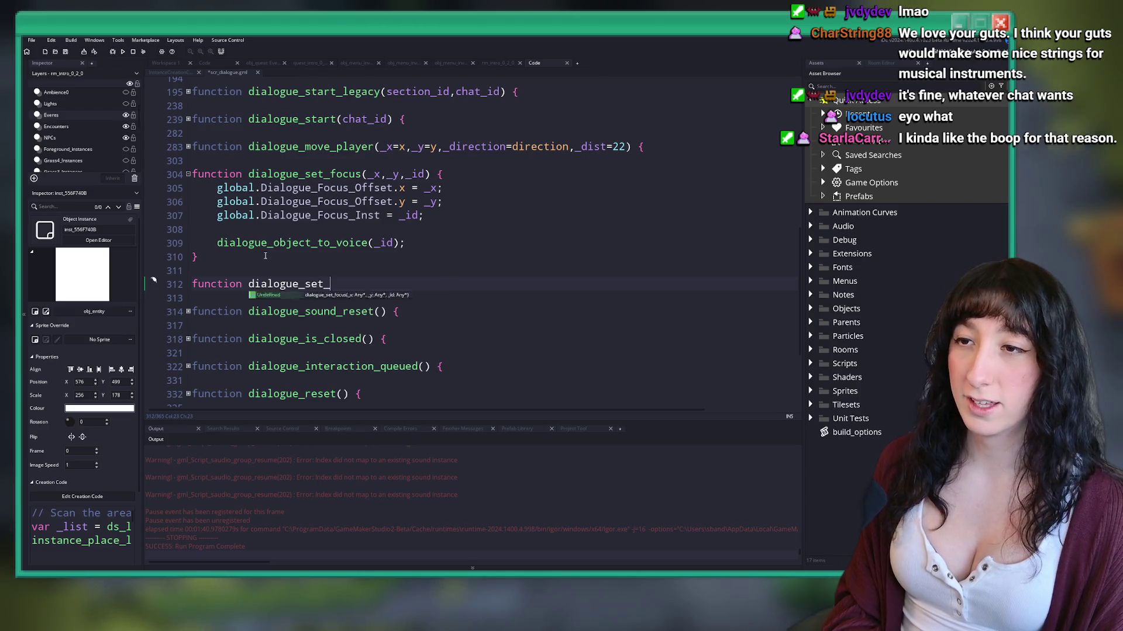
text(camera_focus)
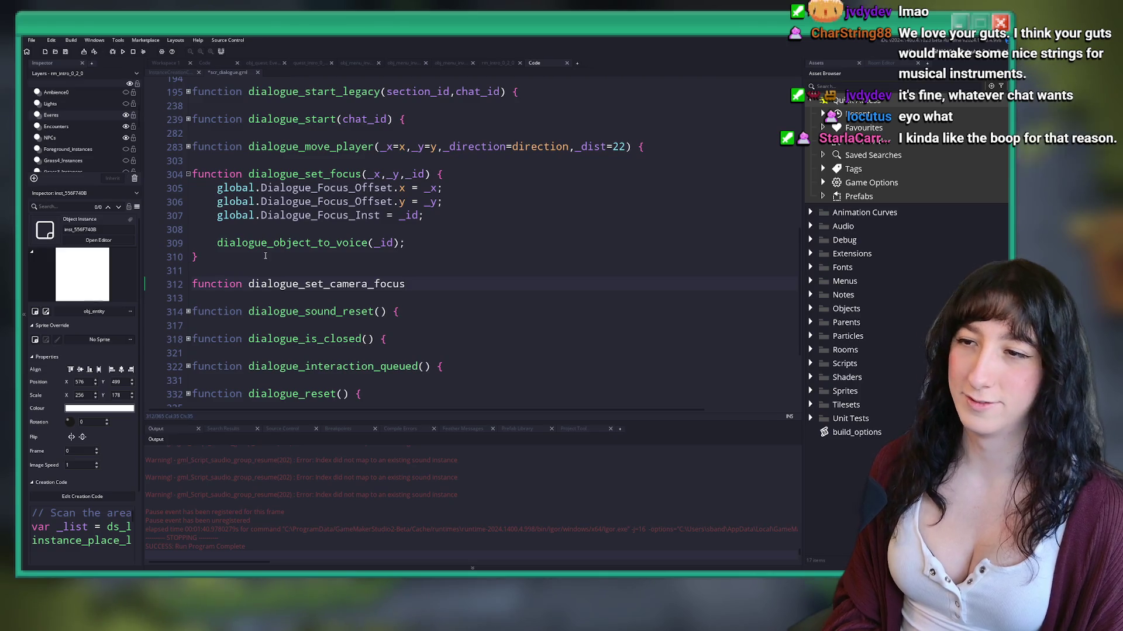
text((_x,_y,_)
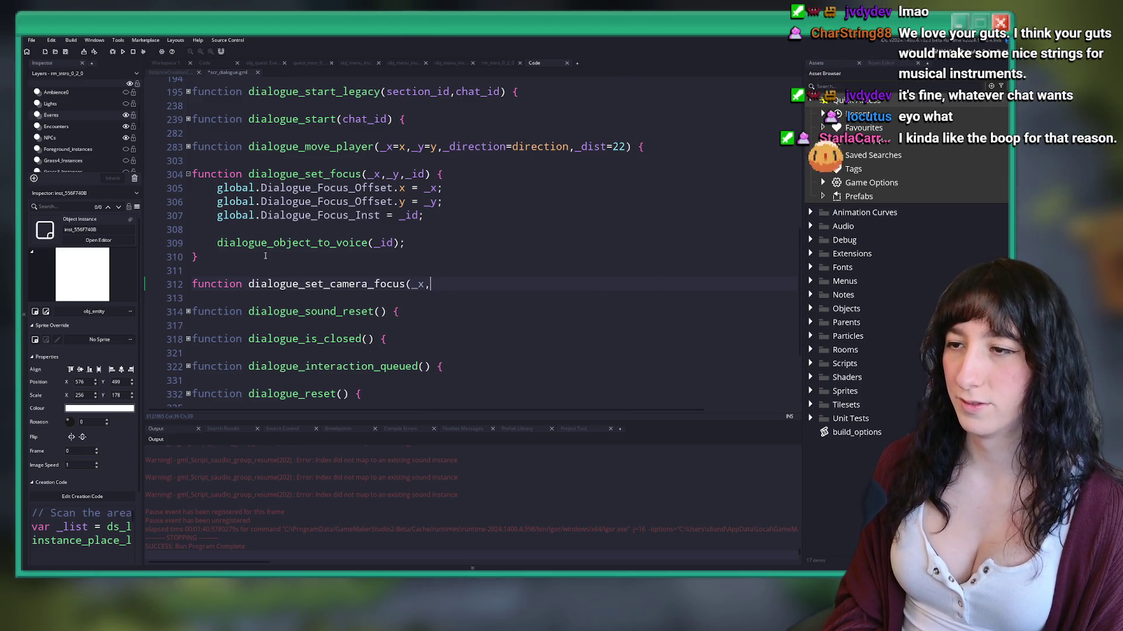
text(enabled) {)
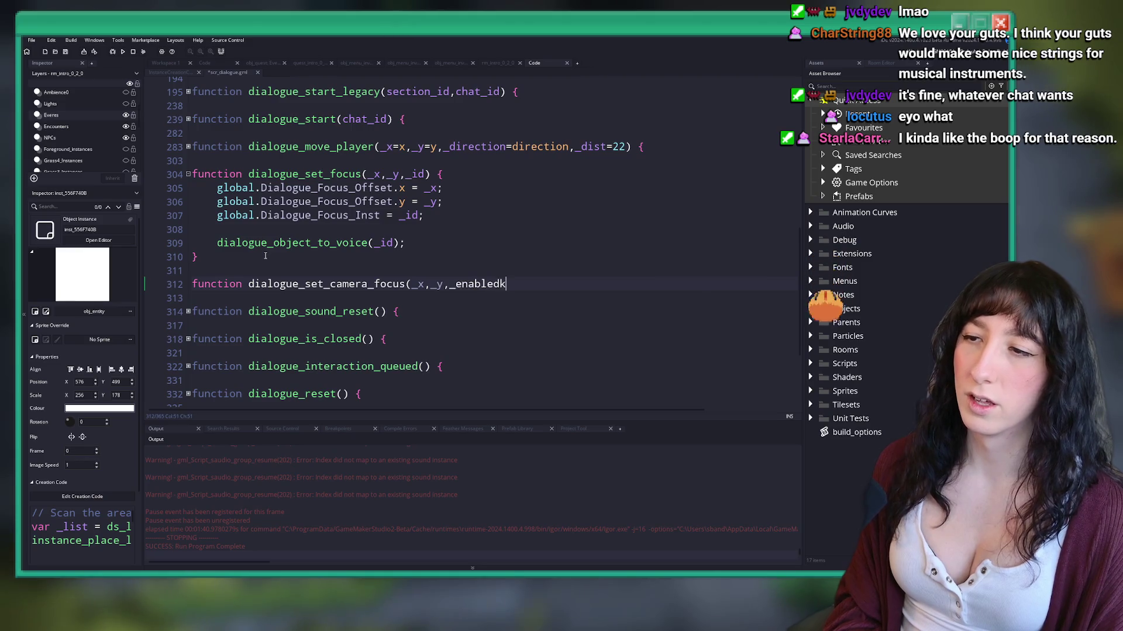
key(Return)
text(global.Dialogu_Camera_Focus)
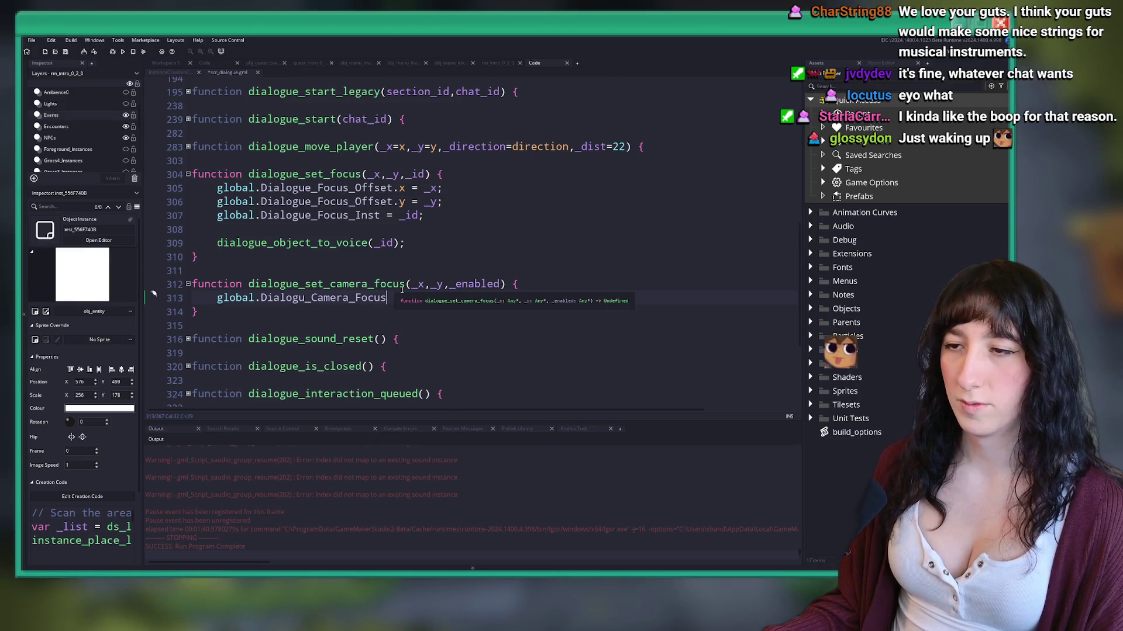
drag(395, 188, 216, 189)
click(217, 187)
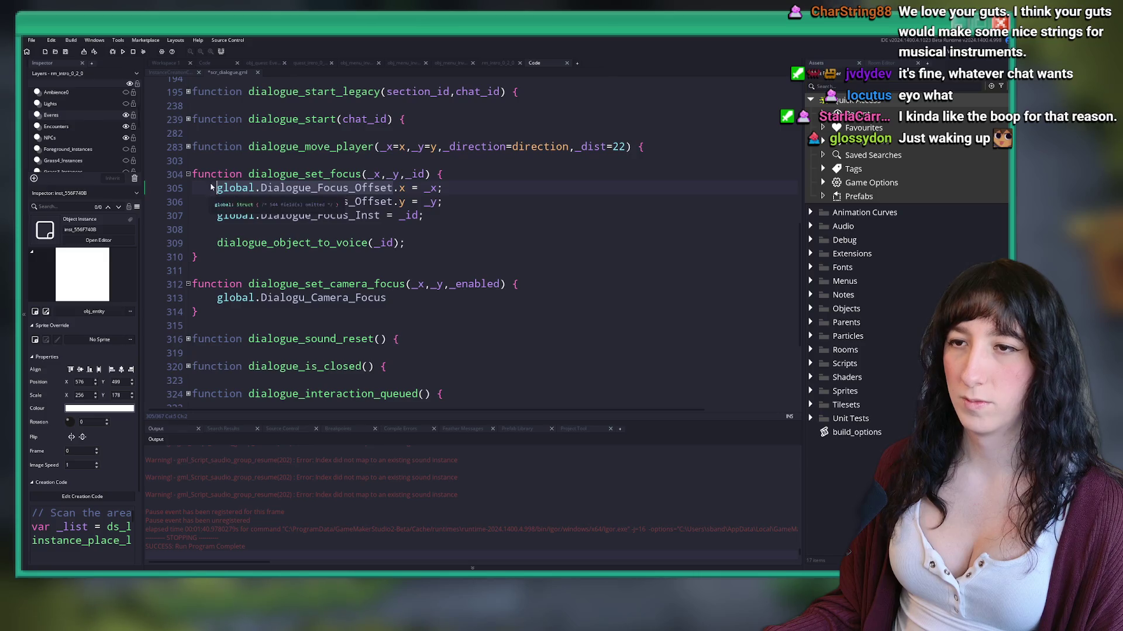
Step: Change the parameters to (_enabled, _x=undefined, _y=undefined)
click(425, 286)
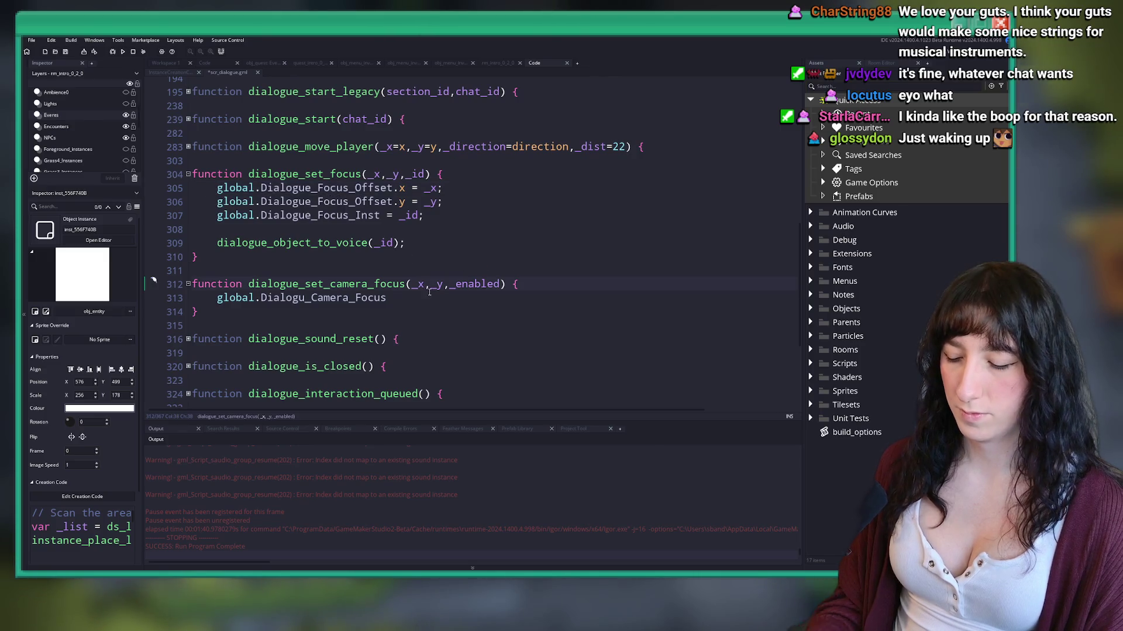
text(=unde)
key(Return)
key(Right)
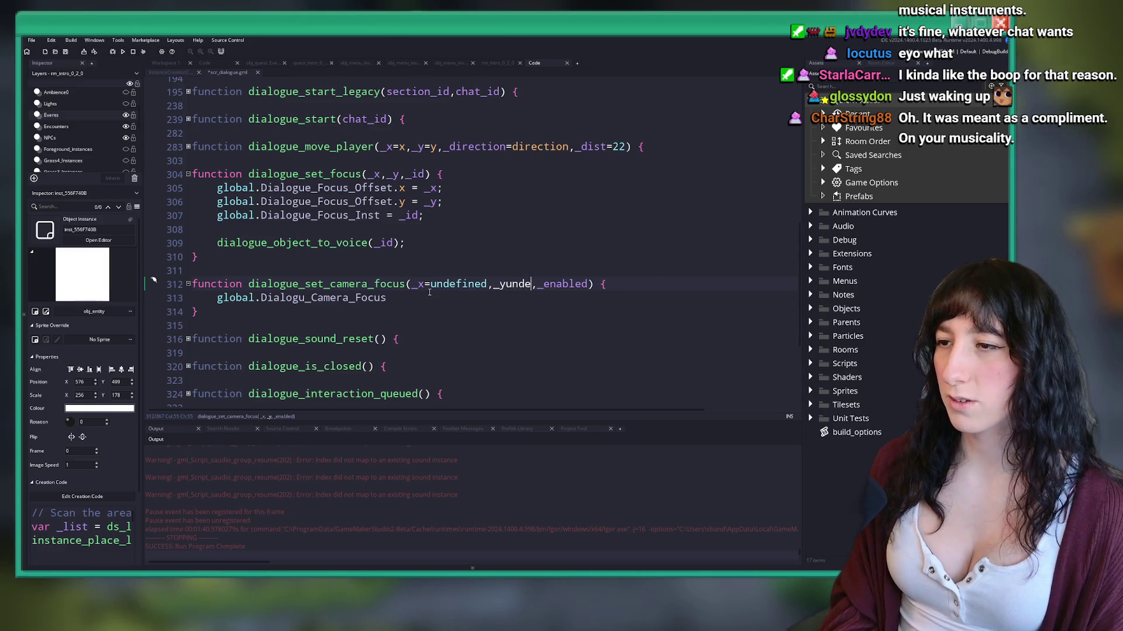
text(undefined)
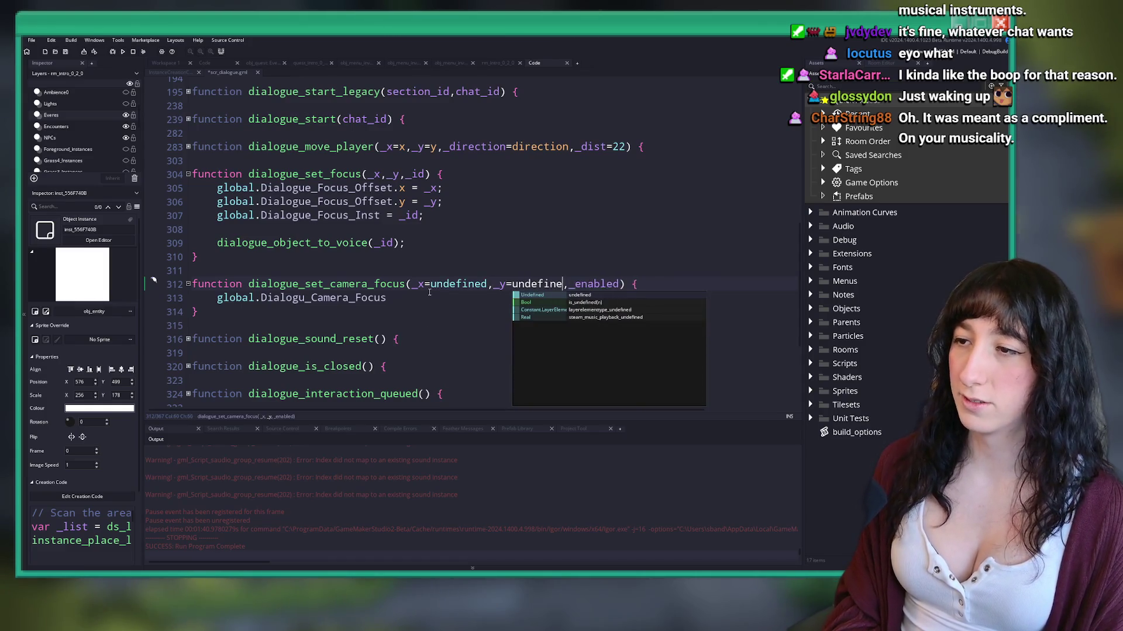
key(Escape)
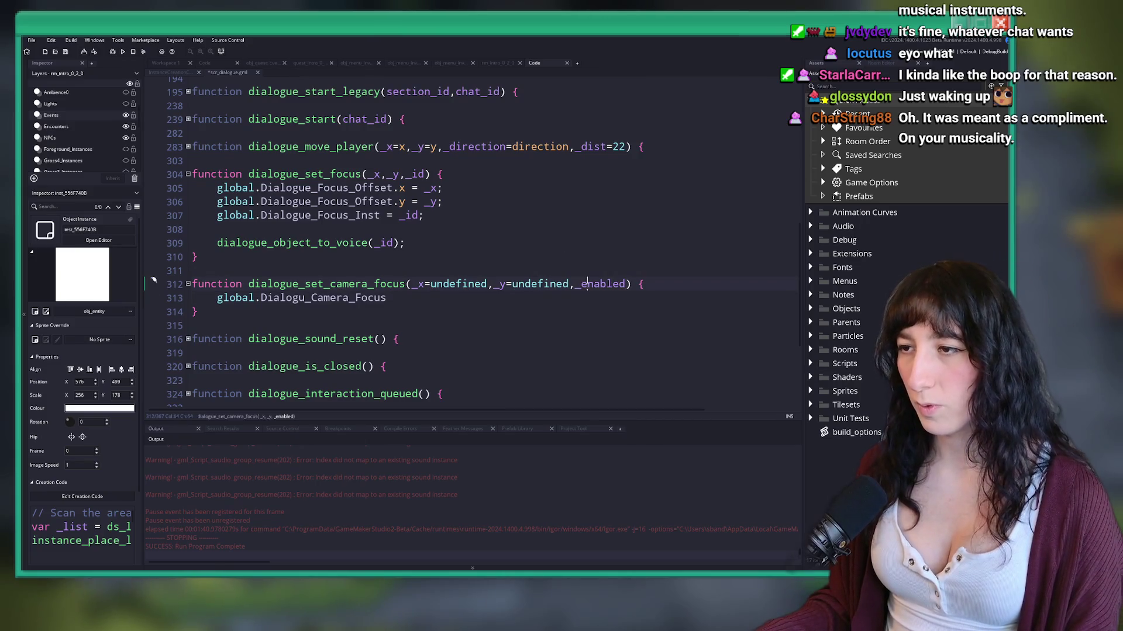
key(ctrl+shift+Right)
key(BackSpace)
click(411, 284)
text(_enabled,_)
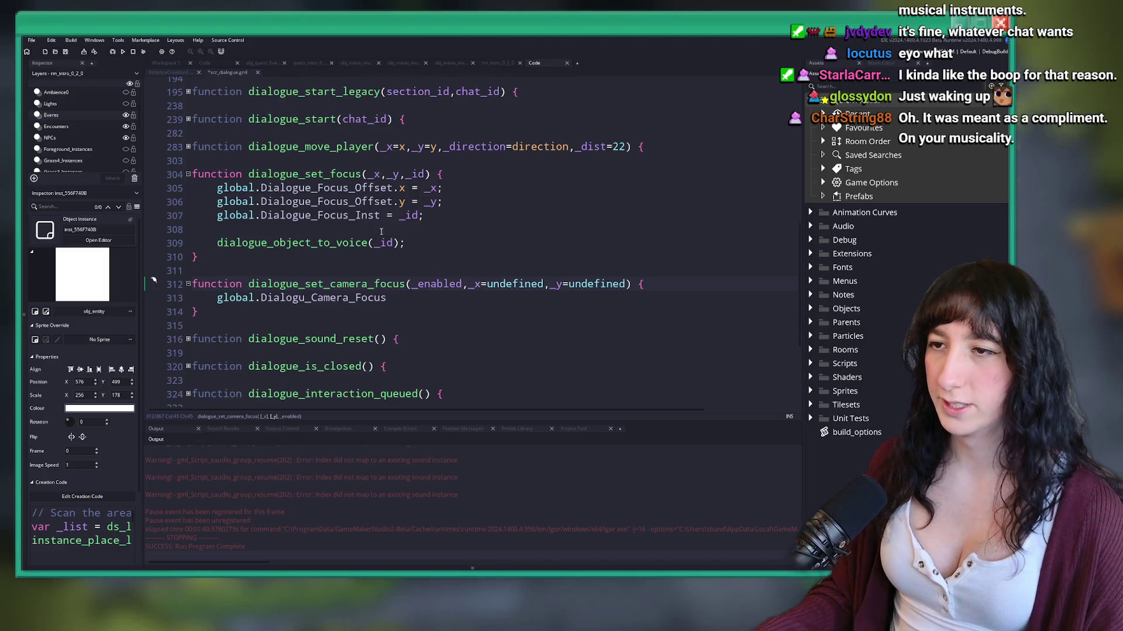
Step: Set the camera focus enabled to true and its x to the focus offset x
click(386, 215)
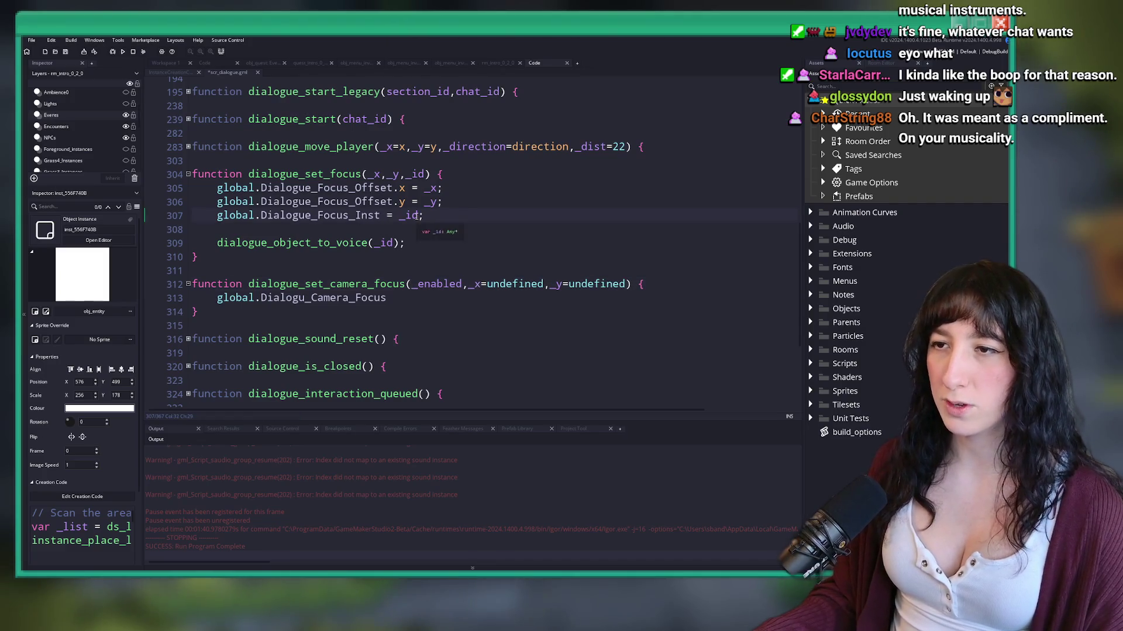
text(.en)
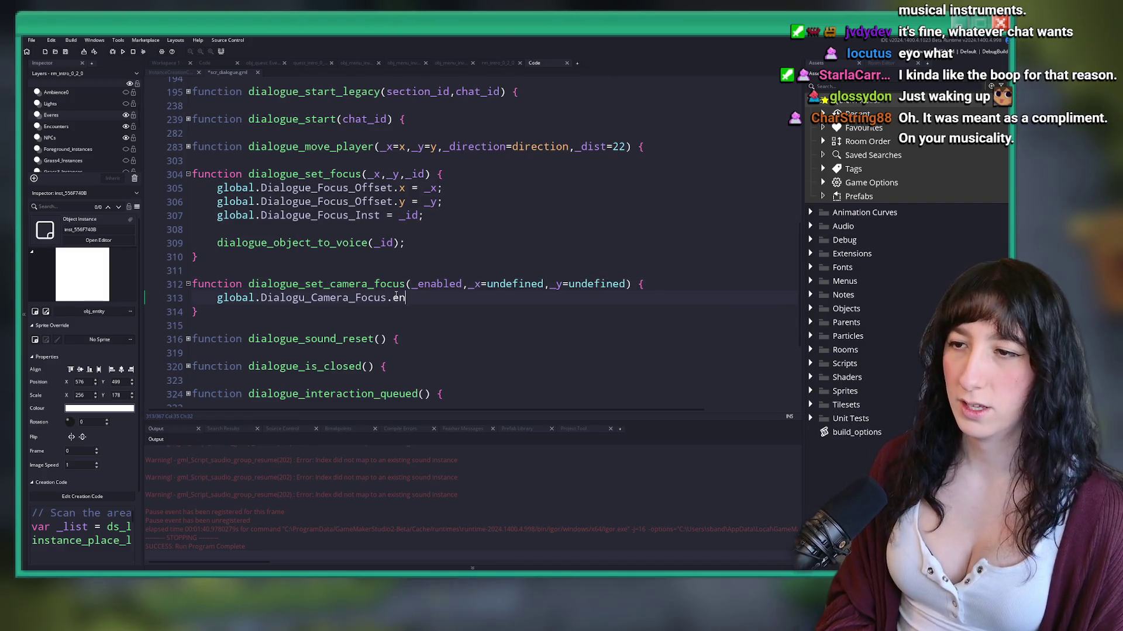
text(abled = true;)
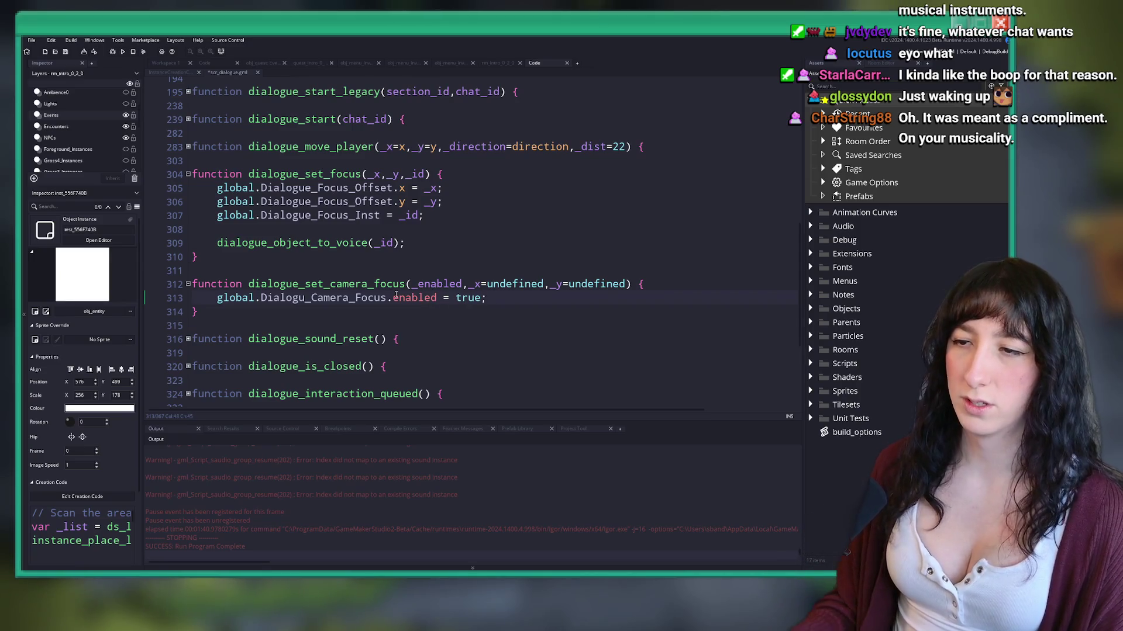
key(ctrl+d)
key(ctrl+BackSpace)
text(x)
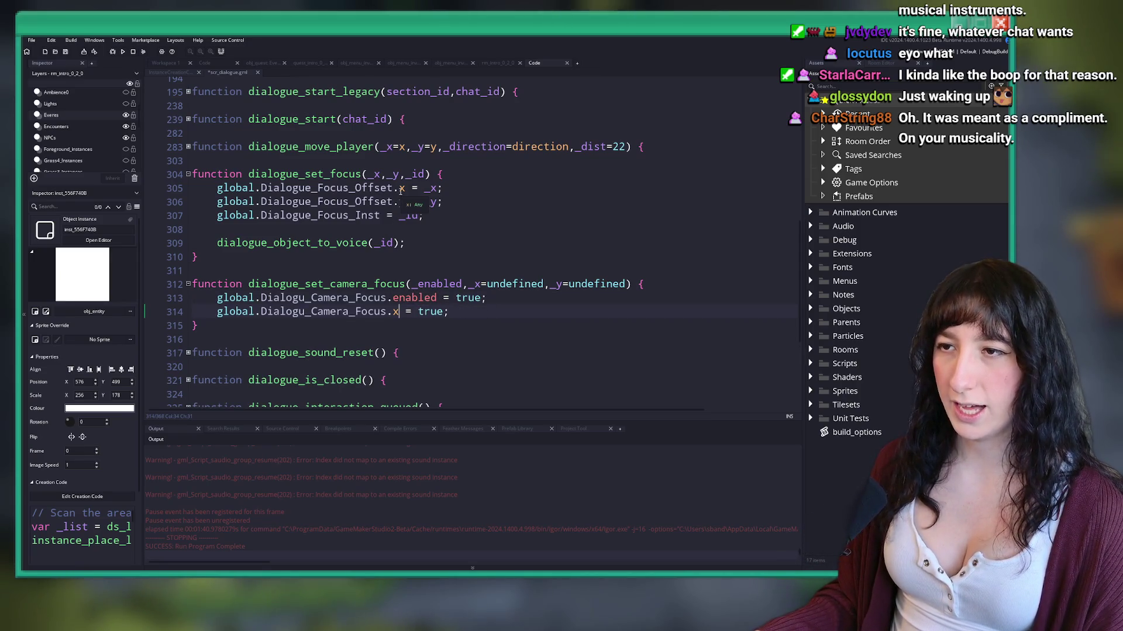
drag(217, 187, 405, 187)
key(ctrl+c)
double_click(433, 312)
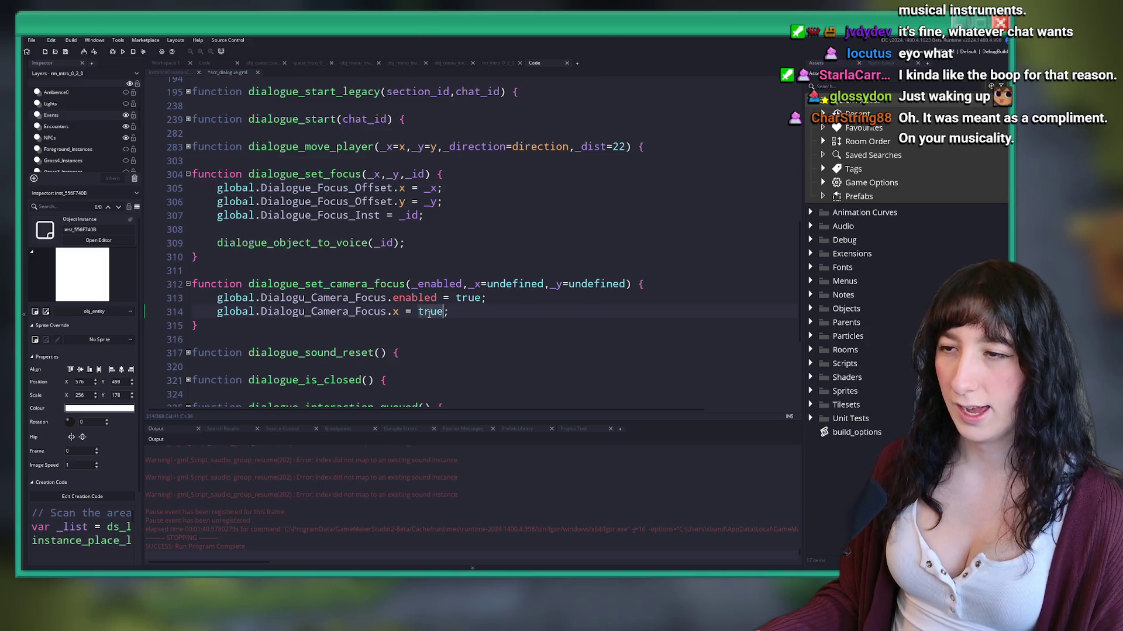
key(ctrl+v)
Step: Add a matching line setting the camera focus y to global.Dialogue_Focus_Offset.y
key(ctrl+d)
click(218, 202)
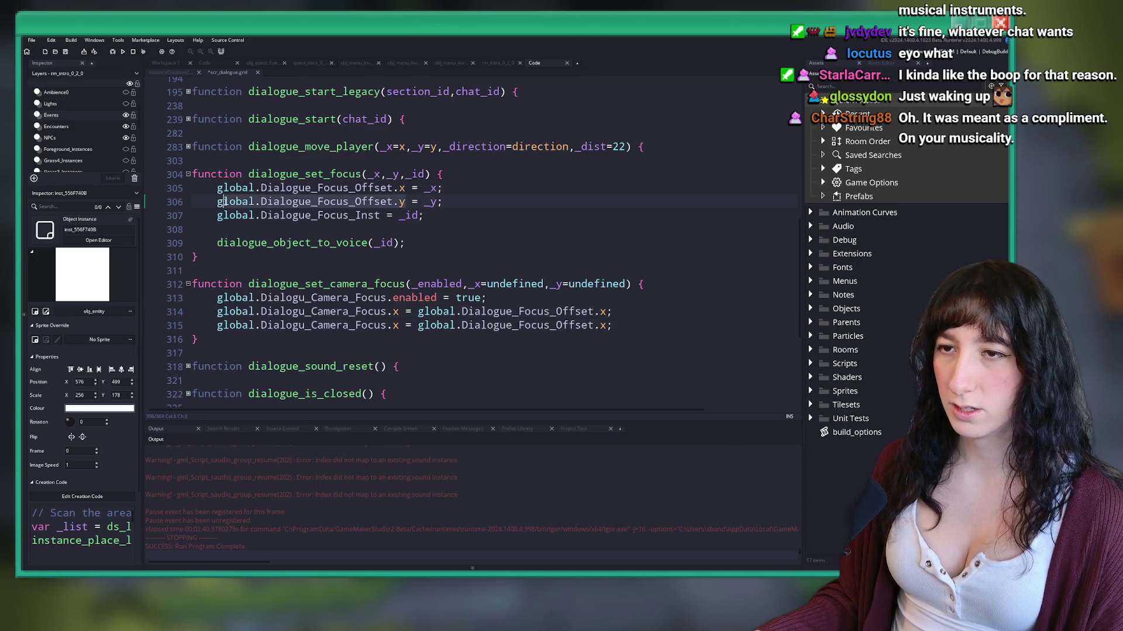
click(394, 325)
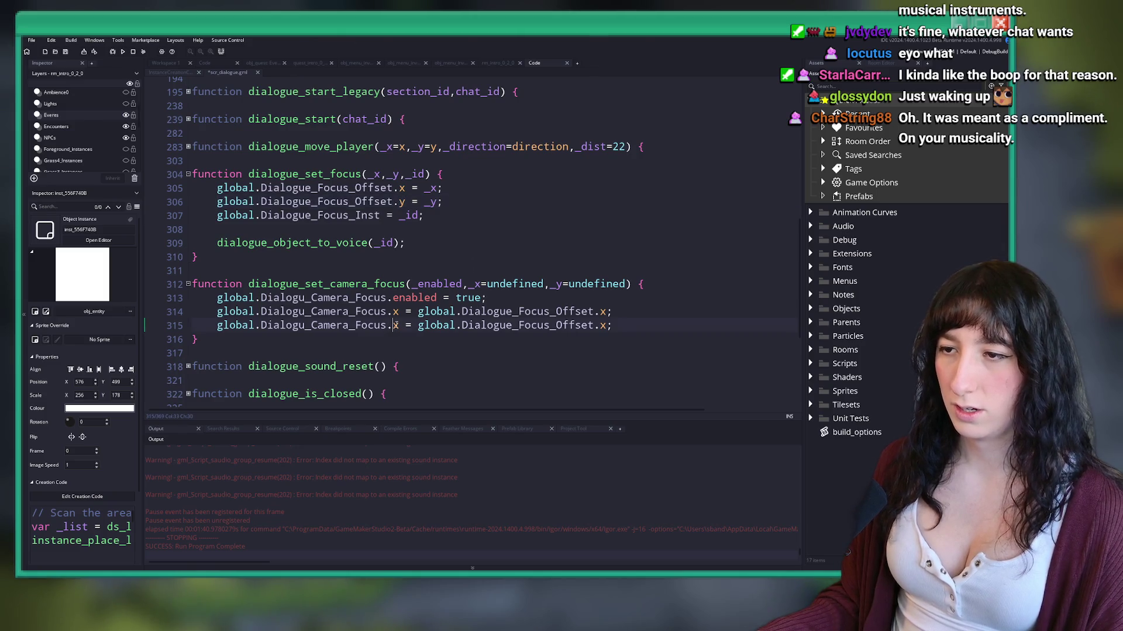
text(y)
drag(630, 323, 417, 325)
click(424, 325)
text(global.Dialogue_Focus_Offset.y)
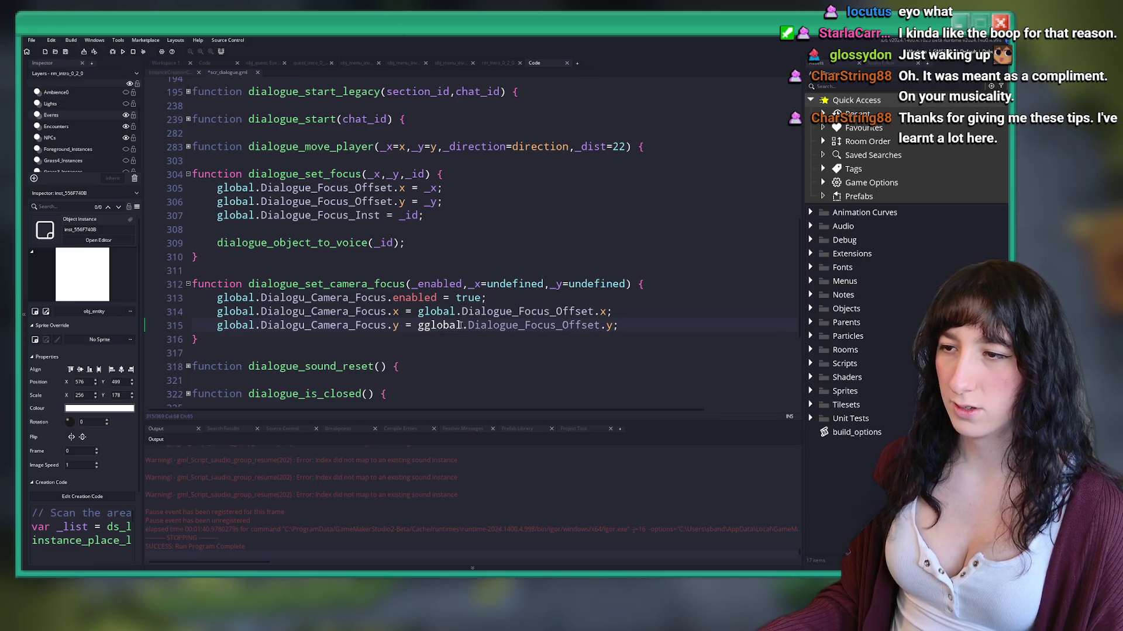
key(BackSpace)
Step: Wrap the x assignment in an if block checking _x against undefined
click(574, 298)
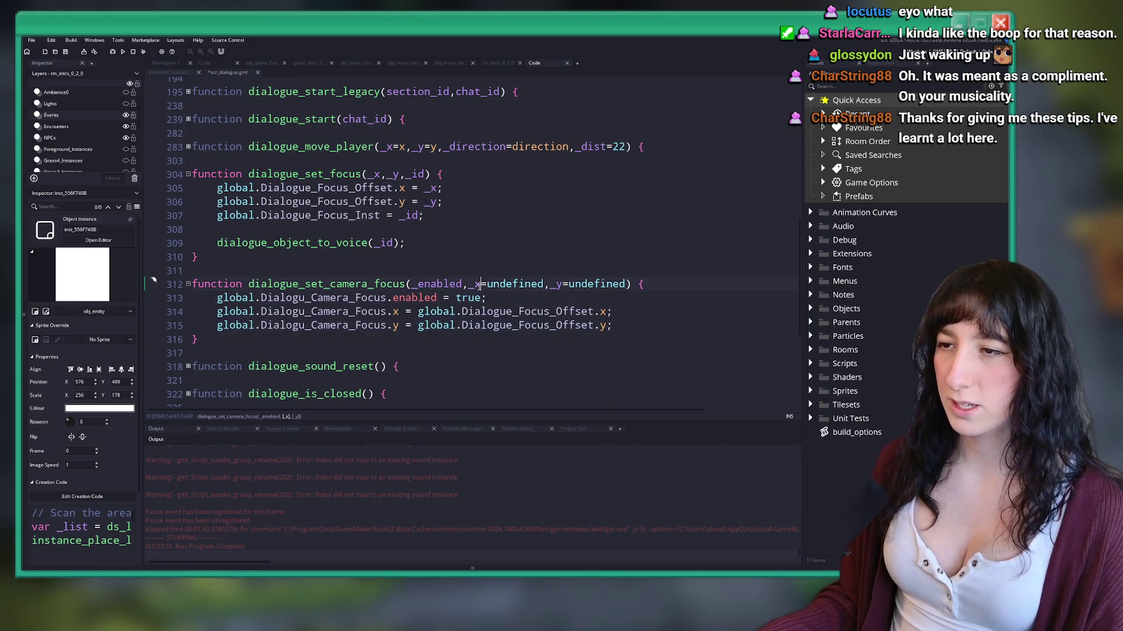
click(502, 297)
key(Return)
key(Return)
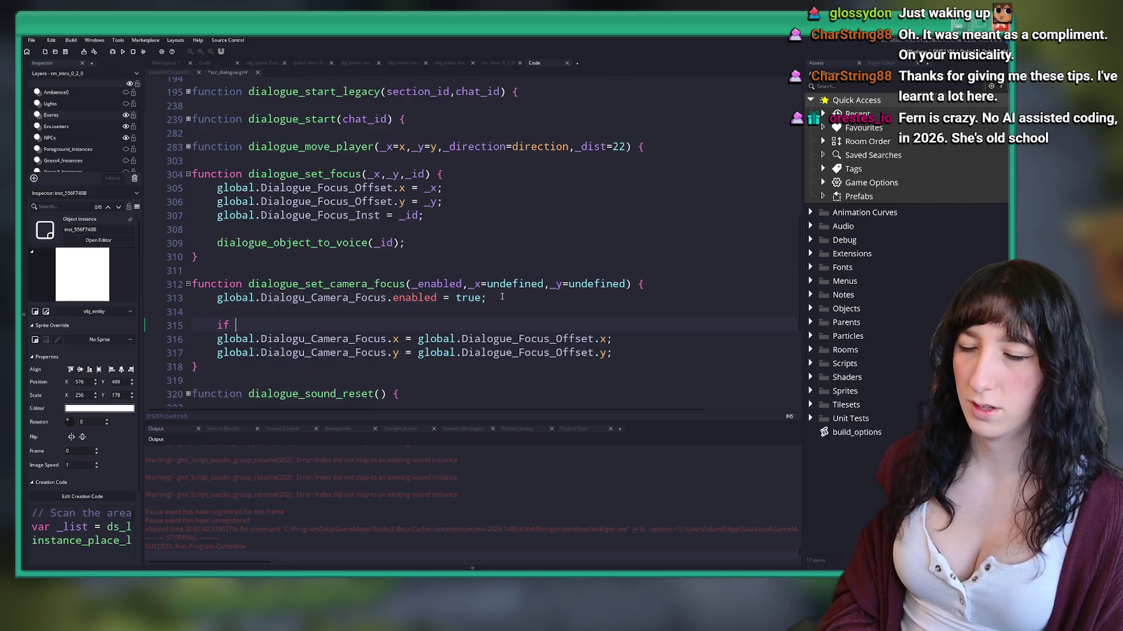
text(( _x == )
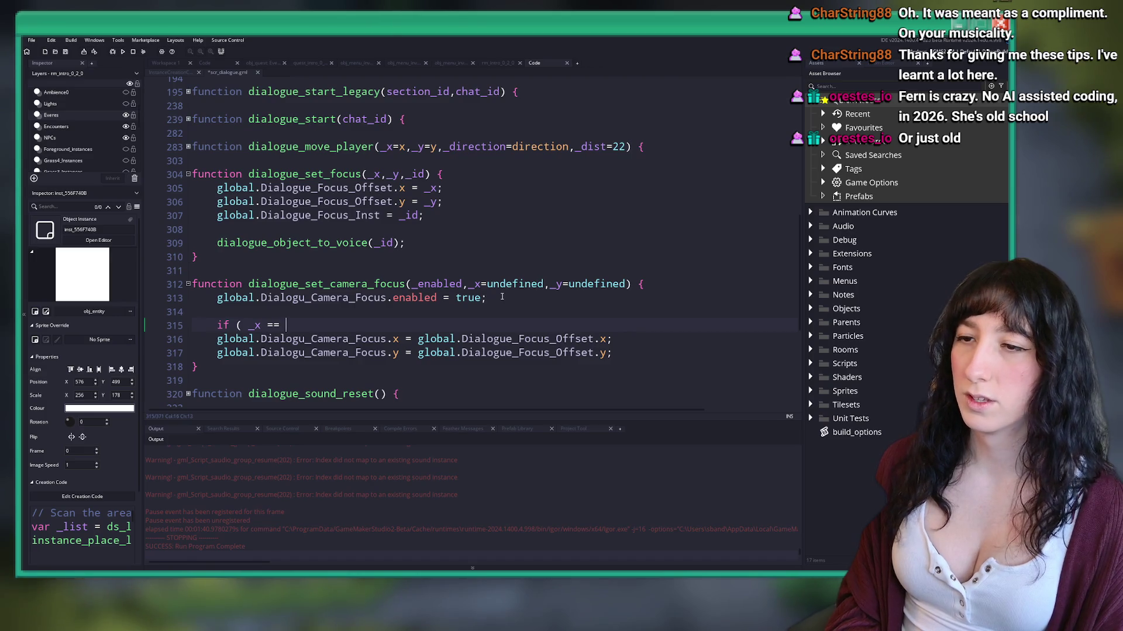
text(! undefined ) {)
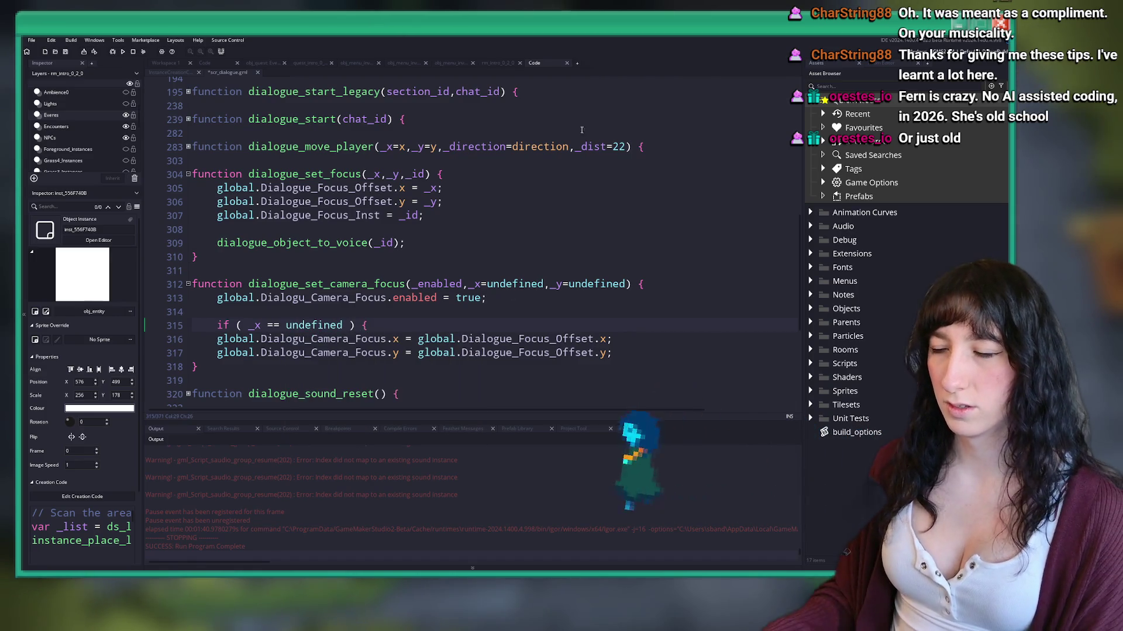
drag(217, 339, 612, 353)
key(Tab)
click(268, 339)
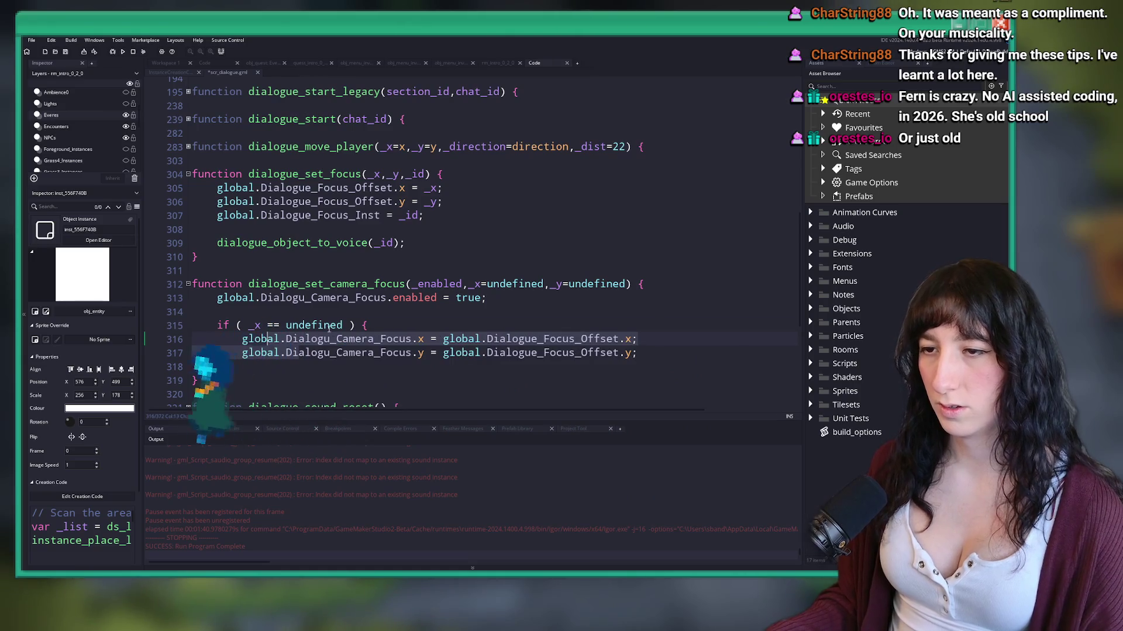
click(396, 327)
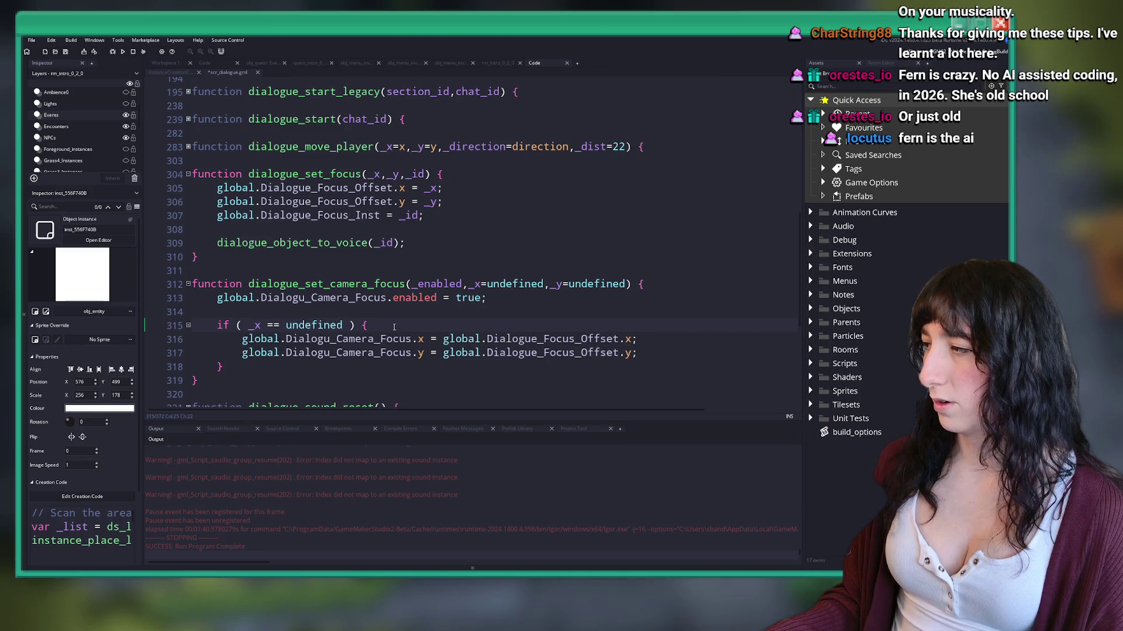
click(655, 344)
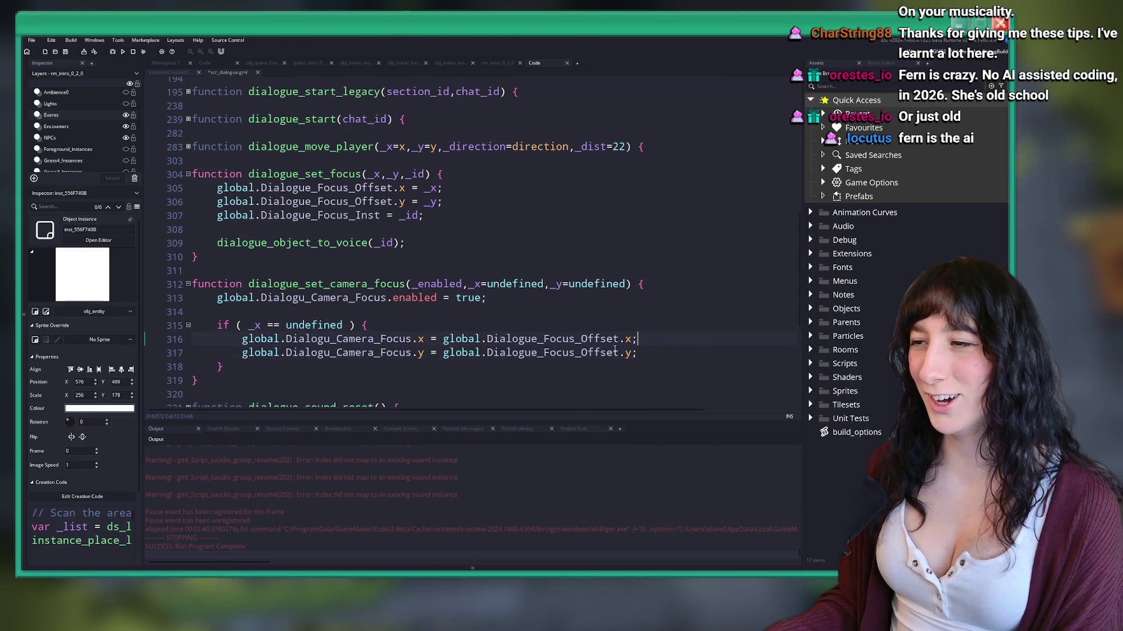
key(Return)
text(})
key(Return)
key(Return)
Step: Duplicate that if condition above the y assignment, testing _y instead
click(185, 330)
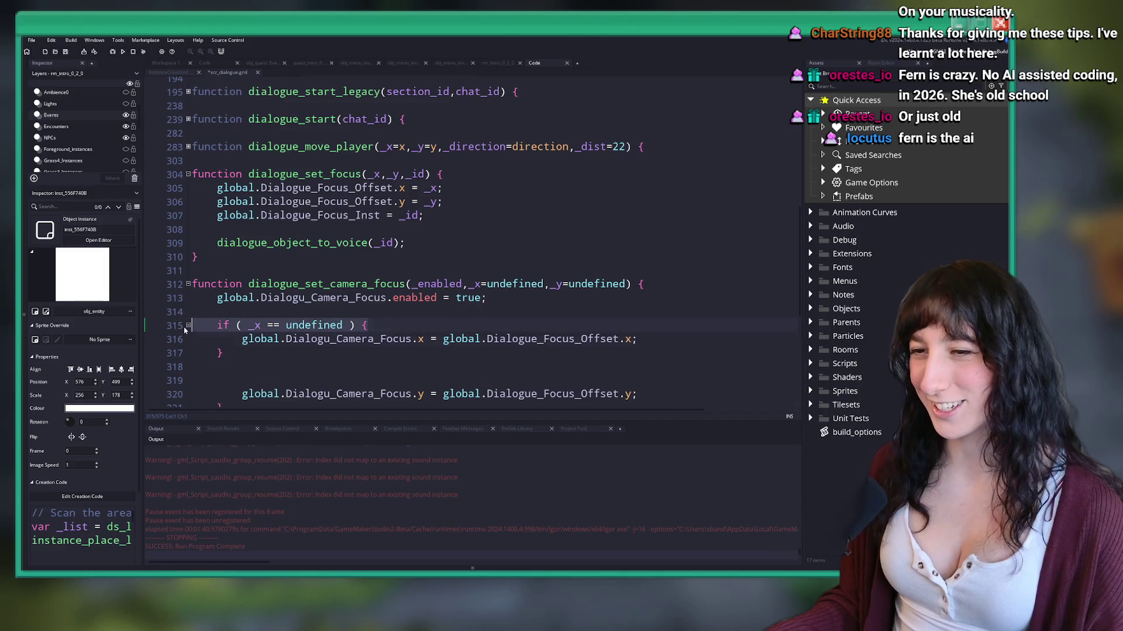
key(shift+End)
key(ctrl+c)
key(Down)
key(Down)
key(Down)
key(ctrl+v)
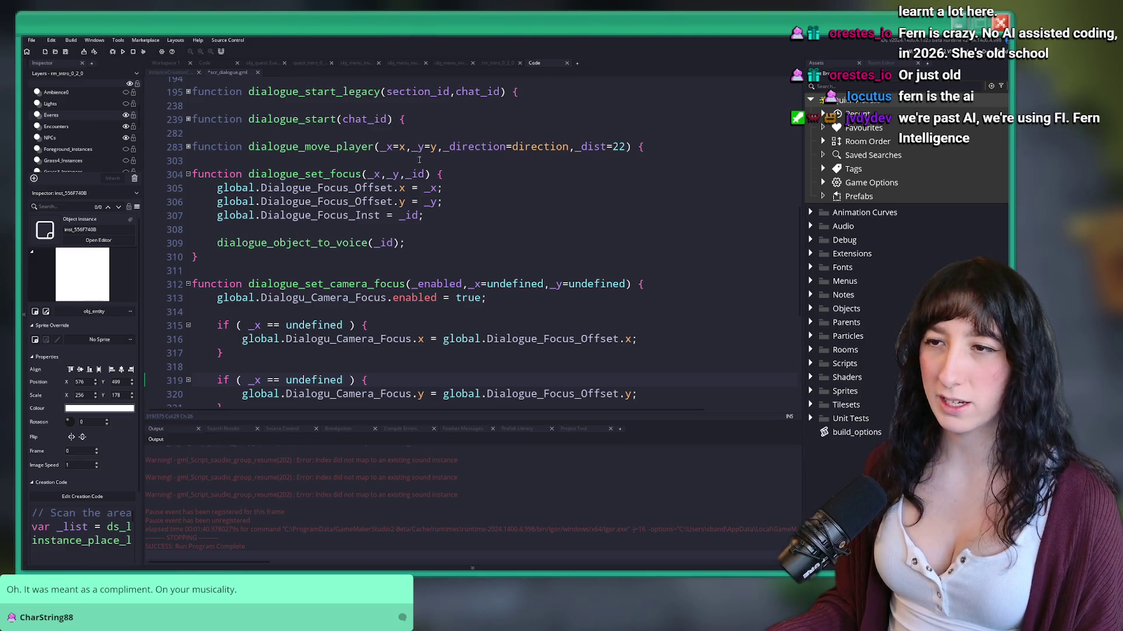
scroll(546, 269, down, 2)
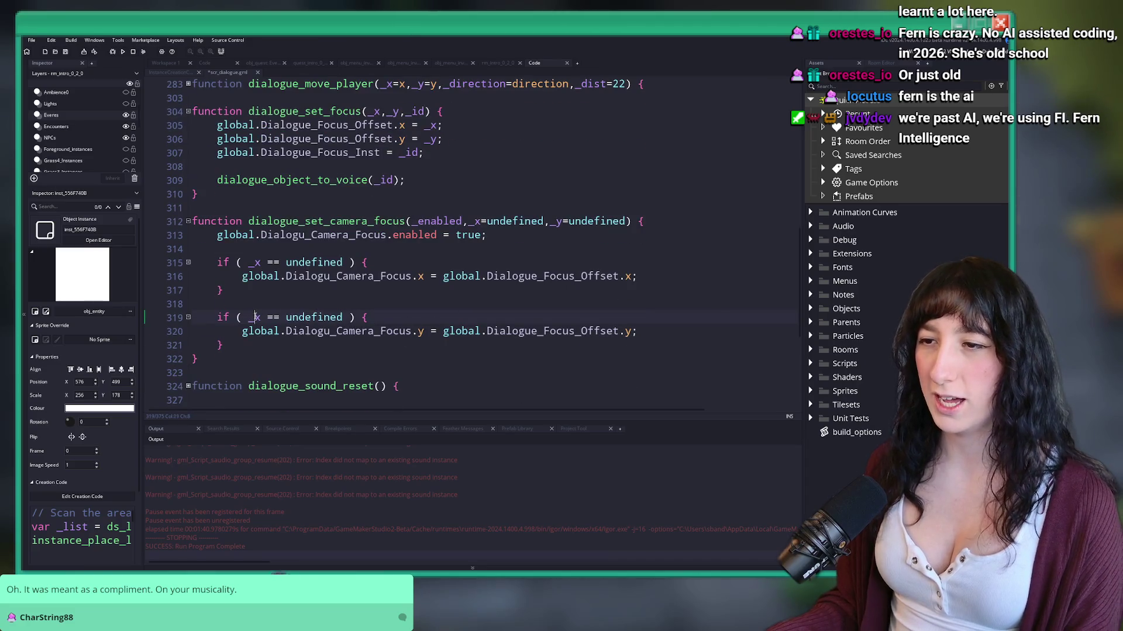
key(Delete)
text(y)
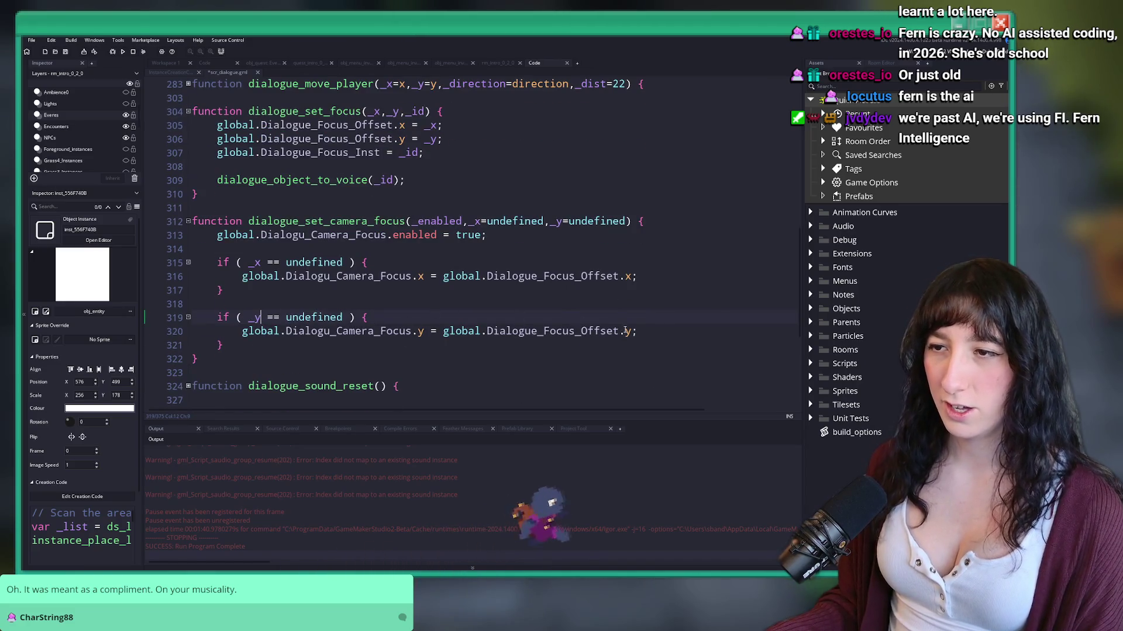
key(Down)
key(Down)
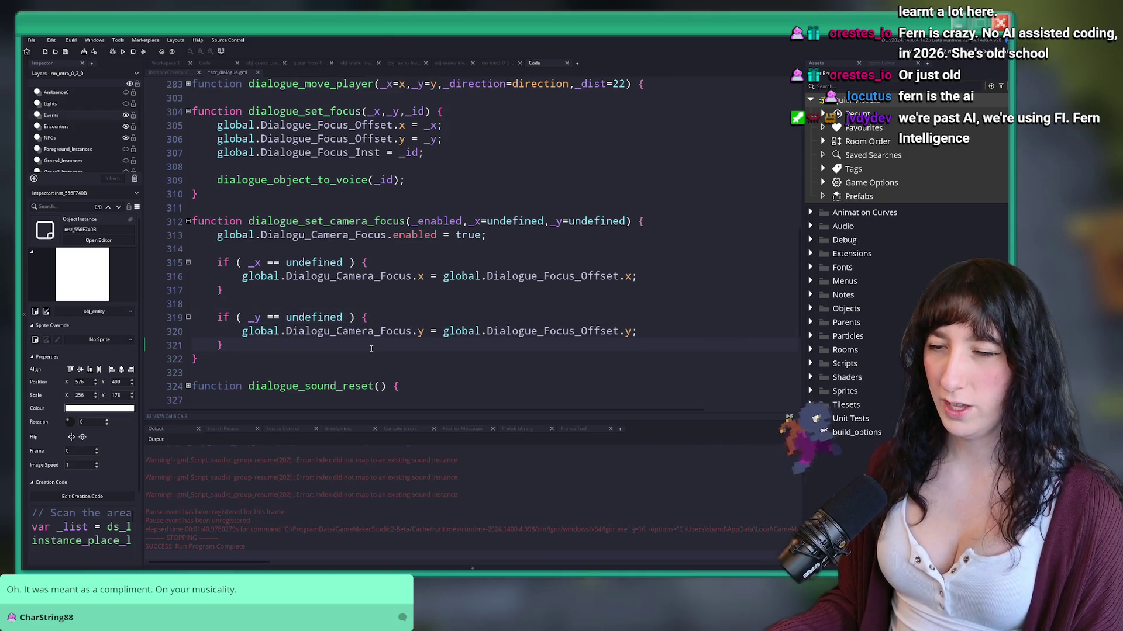
Step: Add an else branch assigning _x to the camera focus x, and save
click(348, 287)
text(else)
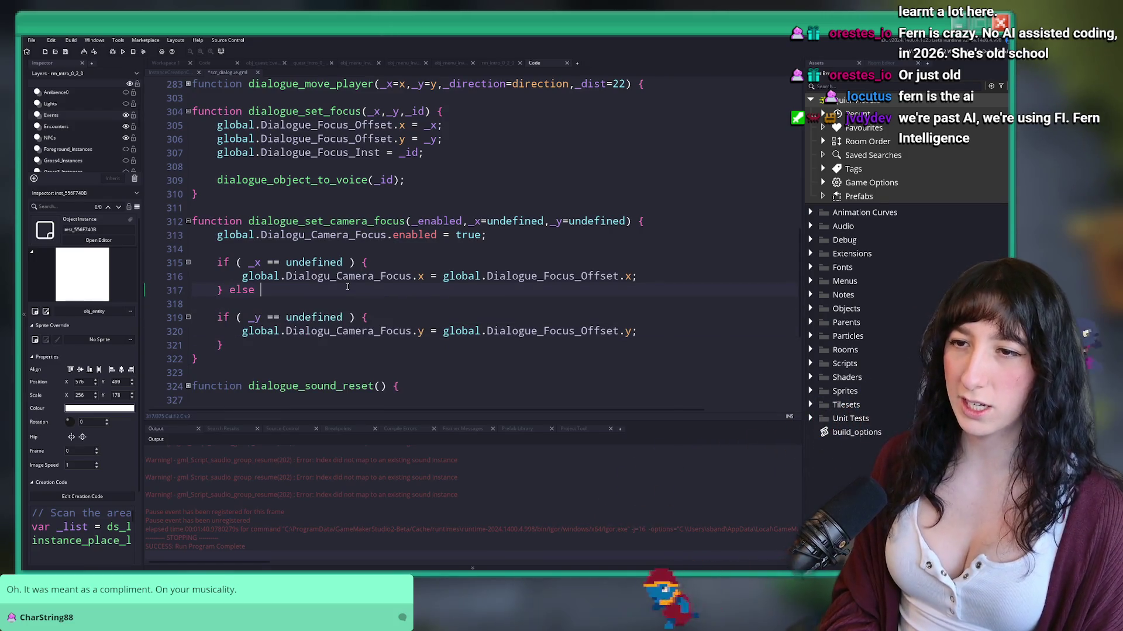
text( {)
key(Return)
key(Return)
text(})
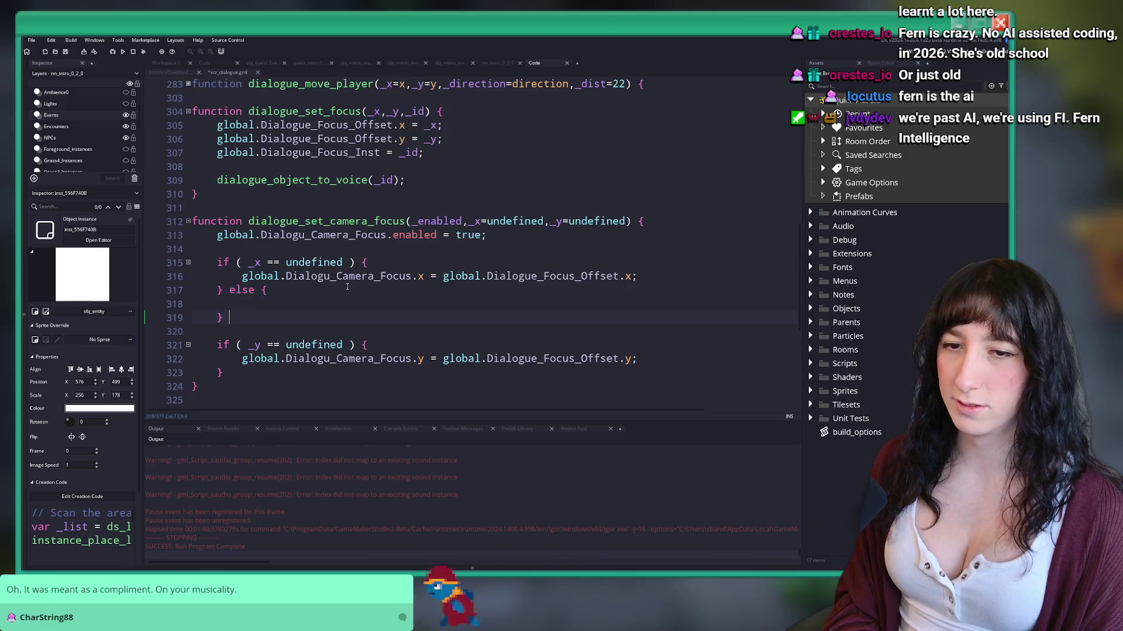
key(ctrl+s)
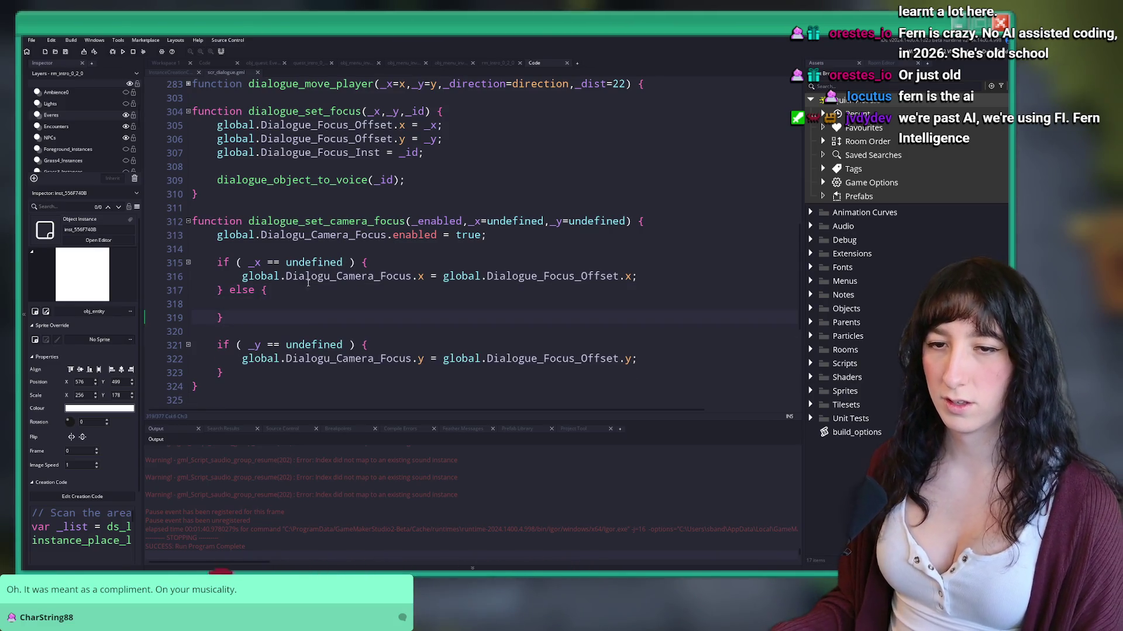
drag(241, 276, 424, 277)
click(629, 282)
click(311, 276)
drag(242, 276, 438, 276)
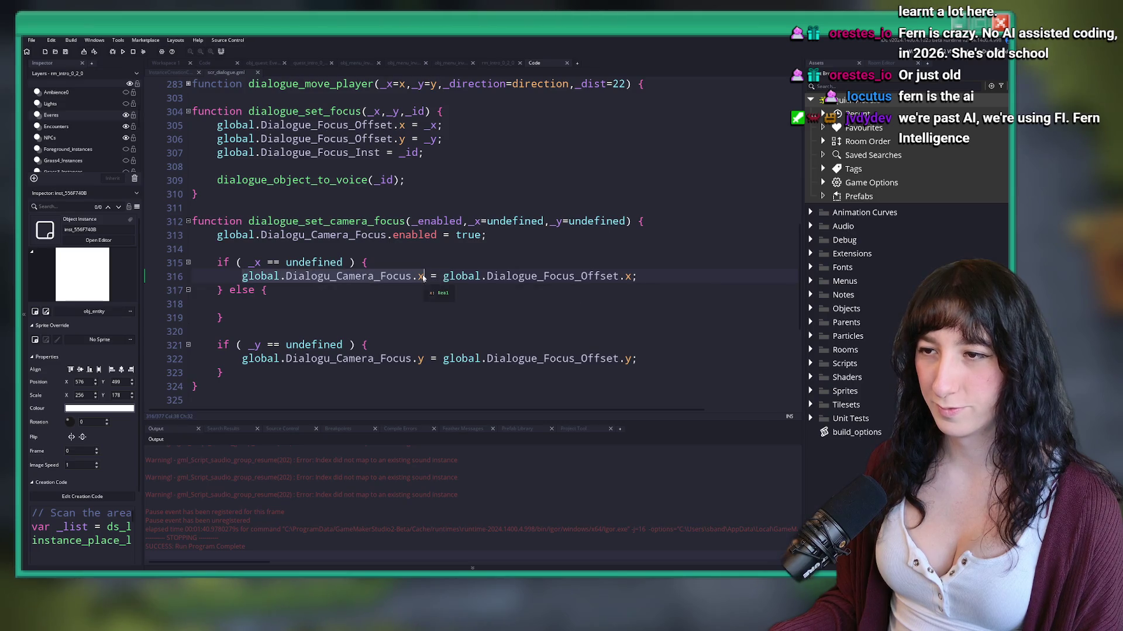
key(ctrl+c)
click(333, 303)
key(ctrl+v)
text(_)
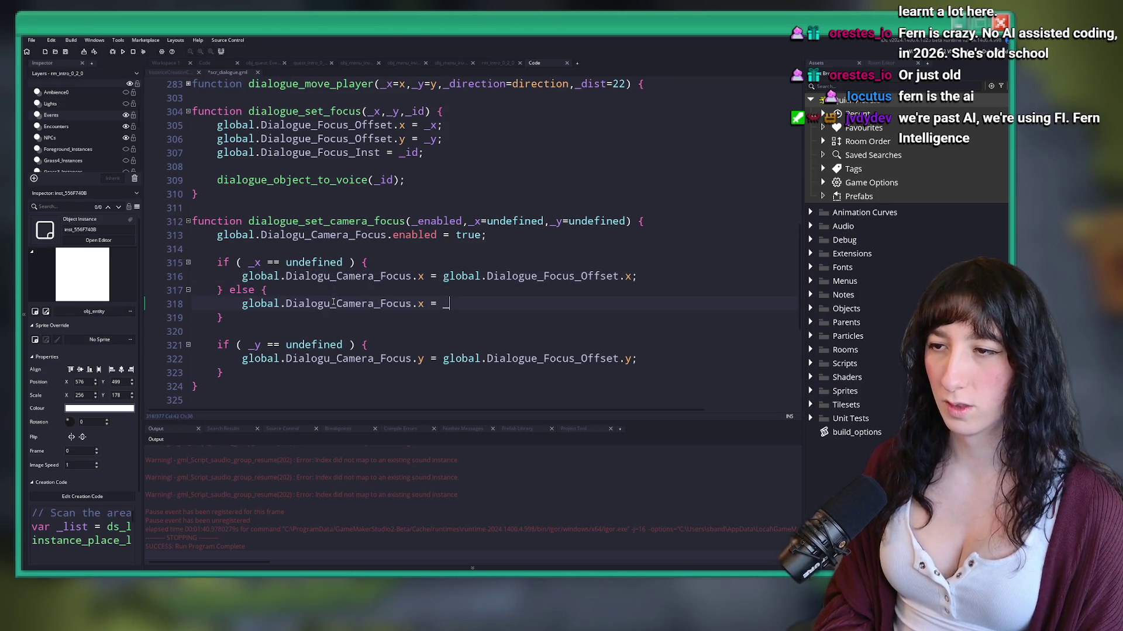
text(x;)
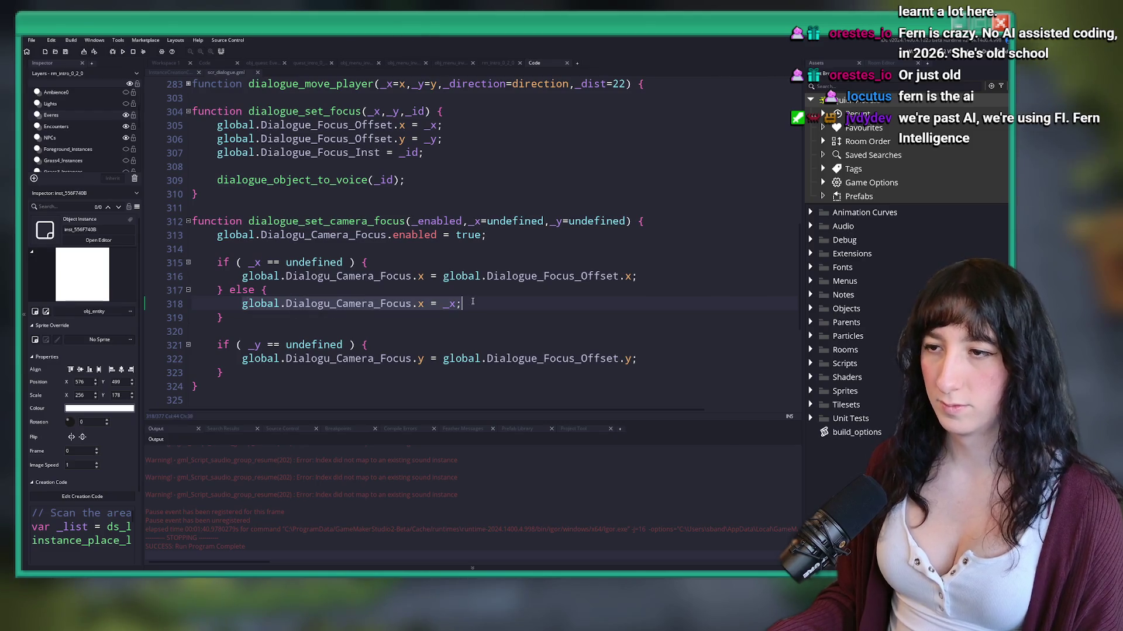
Step: Add an else branch to the y check assigning _y to the camera focus y
click(432, 371)
text(else {)
key(Return)
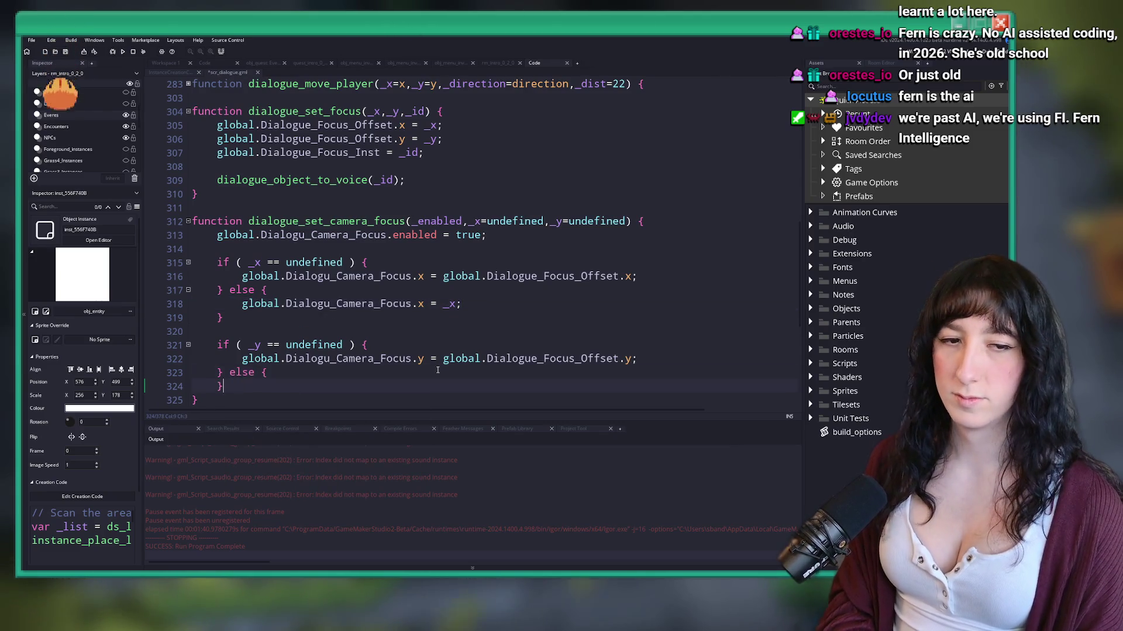
key(Return)
key(ctrl+v)
key(Left)
key(Left)
key(Left)
key(BackSpace)
text(y)
key(End)
key(Left)
key(BackSpace)
text(y)
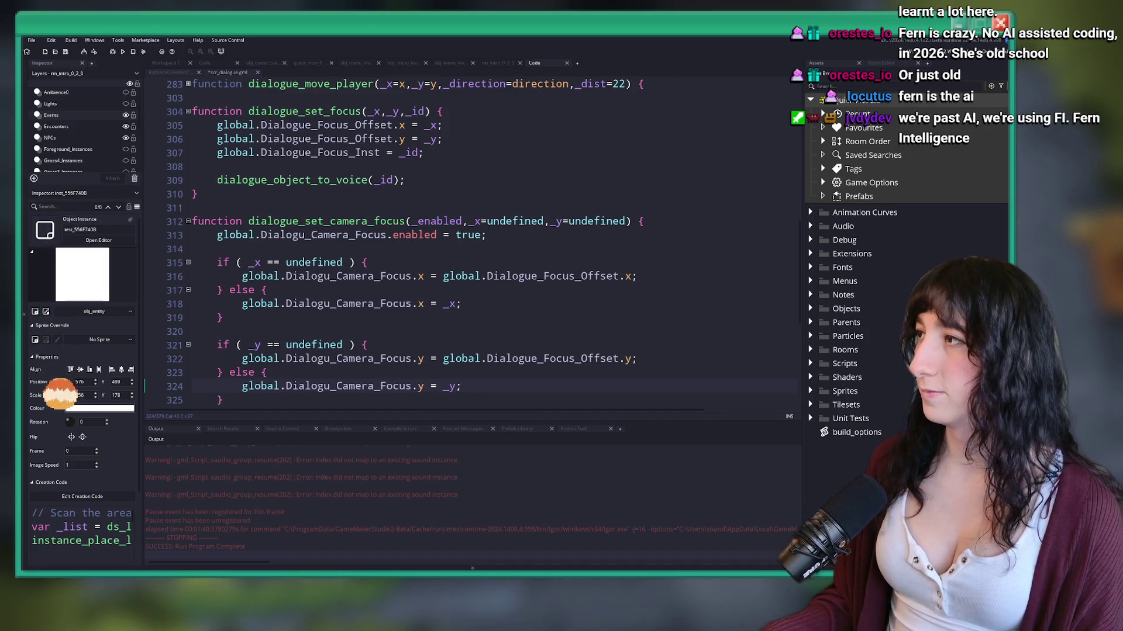
click(543, 315)
key(Down)
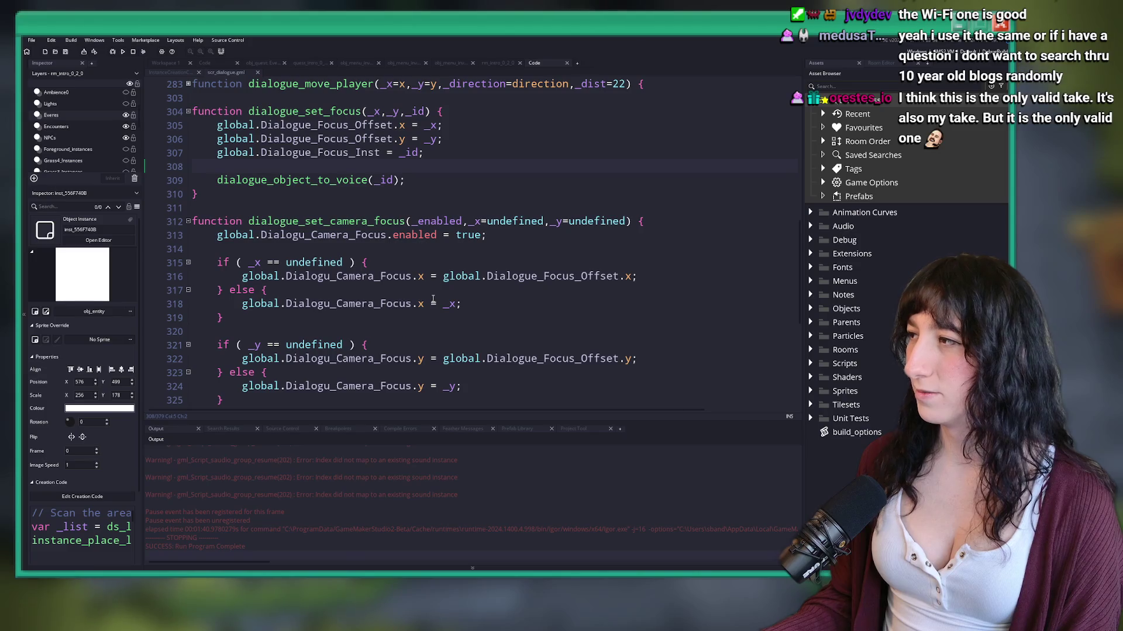
Step: Review scr_dialogue, unfolding the dialogue_start function body
scroll(522, 181, down, 2)
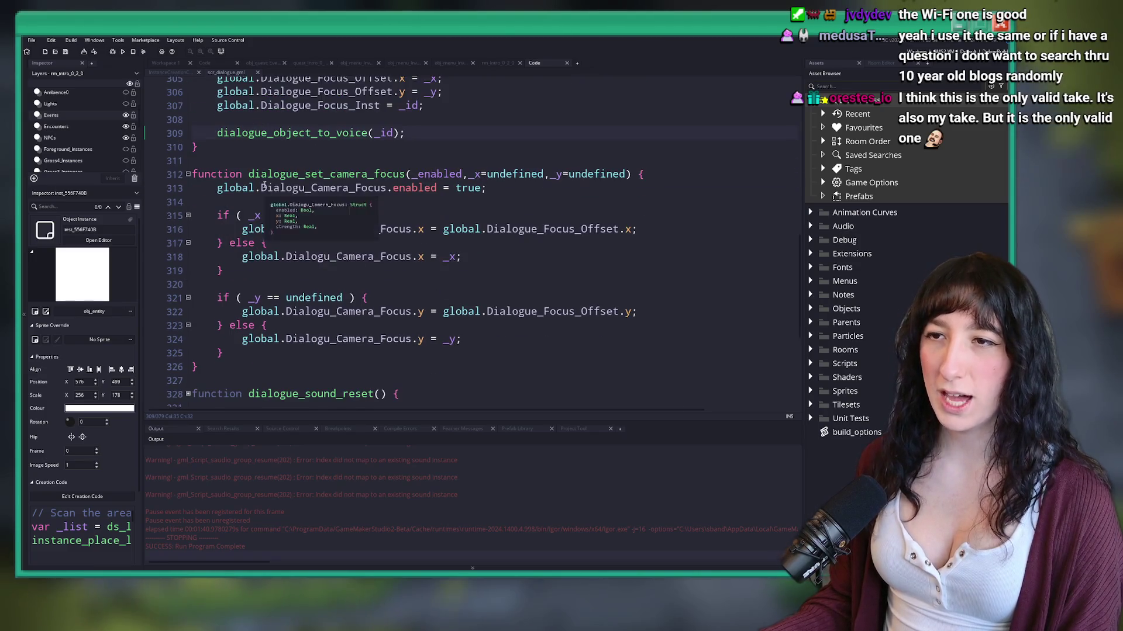
drag(390, 154, 217, 156)
scroll(346, 183, up, 3)
scroll(347, 183, up, 5)
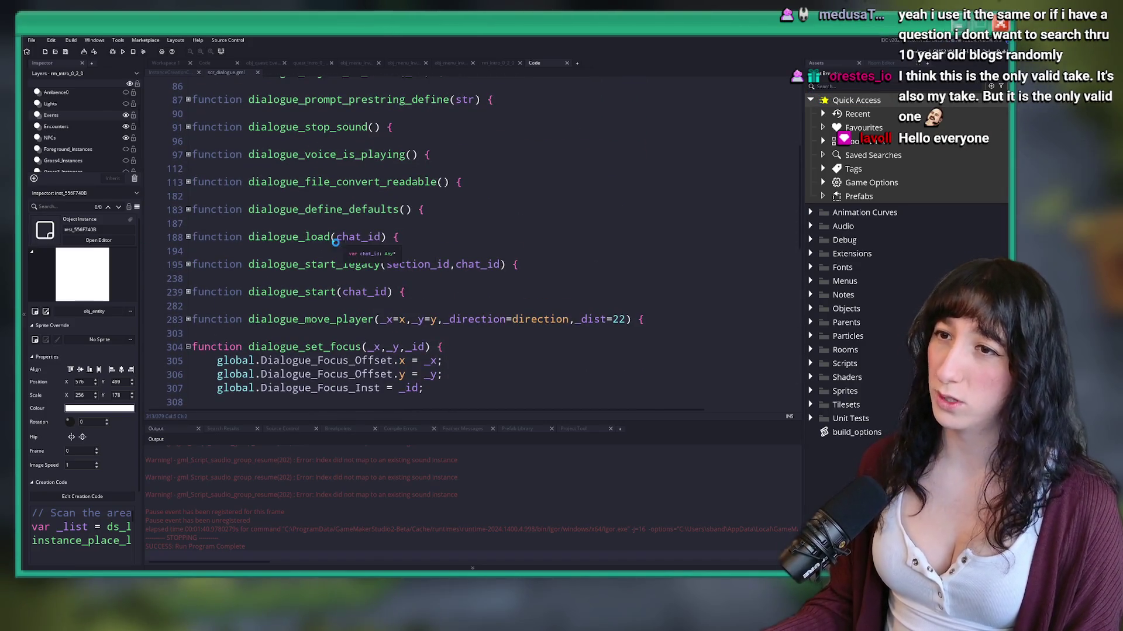
scroll(328, 251, up, 2)
scroll(326, 250, down, 1)
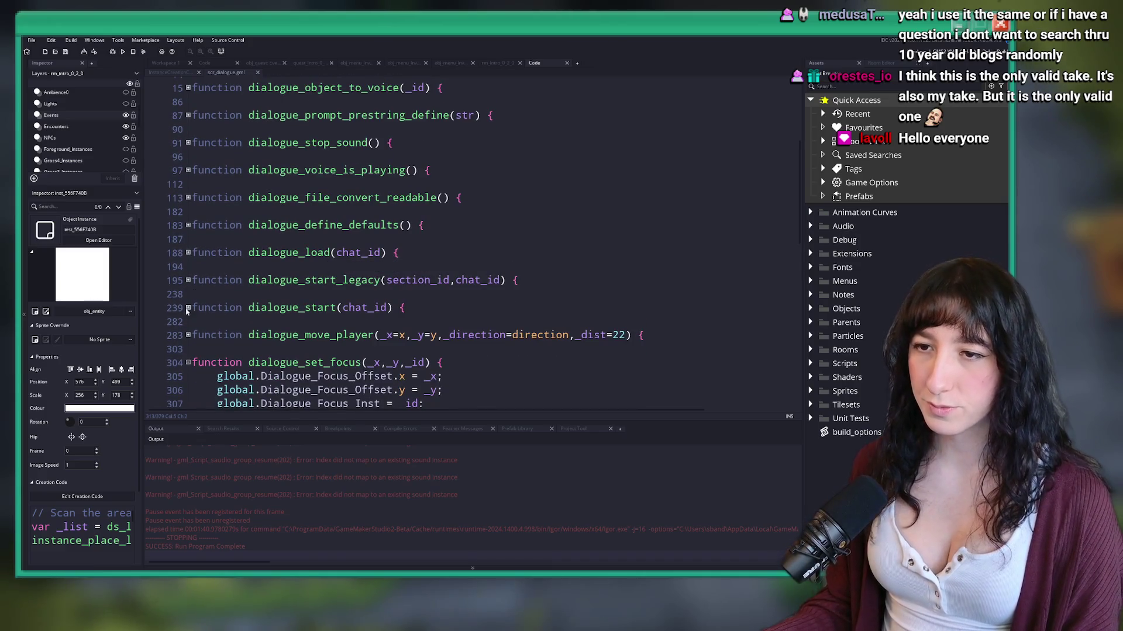
click(187, 308)
scroll(301, 208, down, 8)
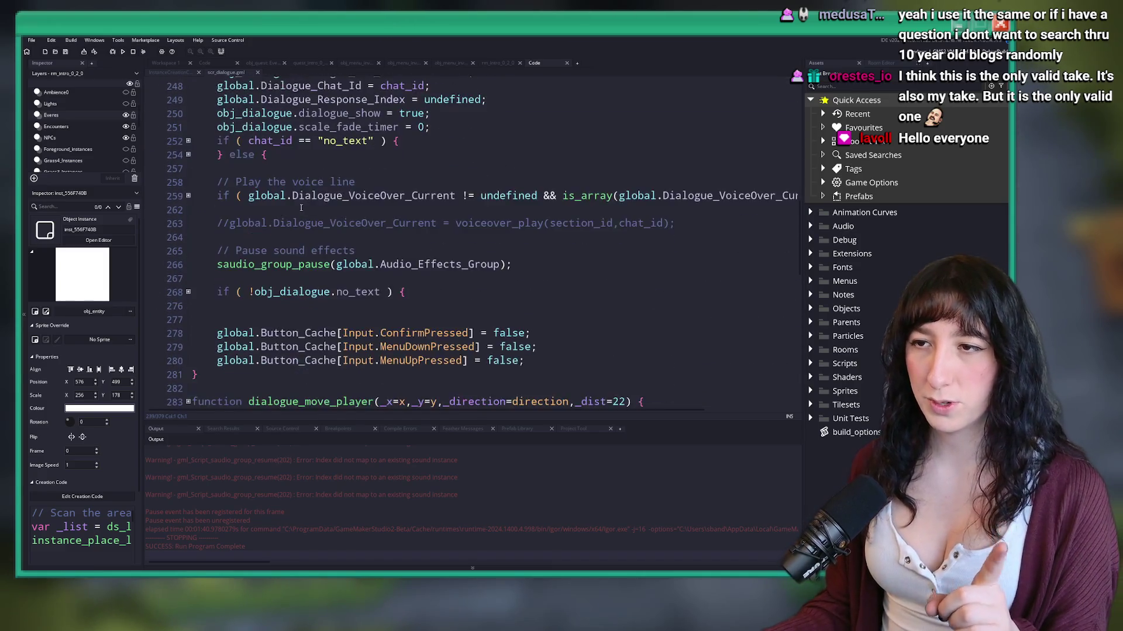
scroll(301, 208, down, 3)
Step: Open obj_dialogue's Draw GUI End code in its own tab at the camera-centering line
key(ctrl+t)
text(obj)
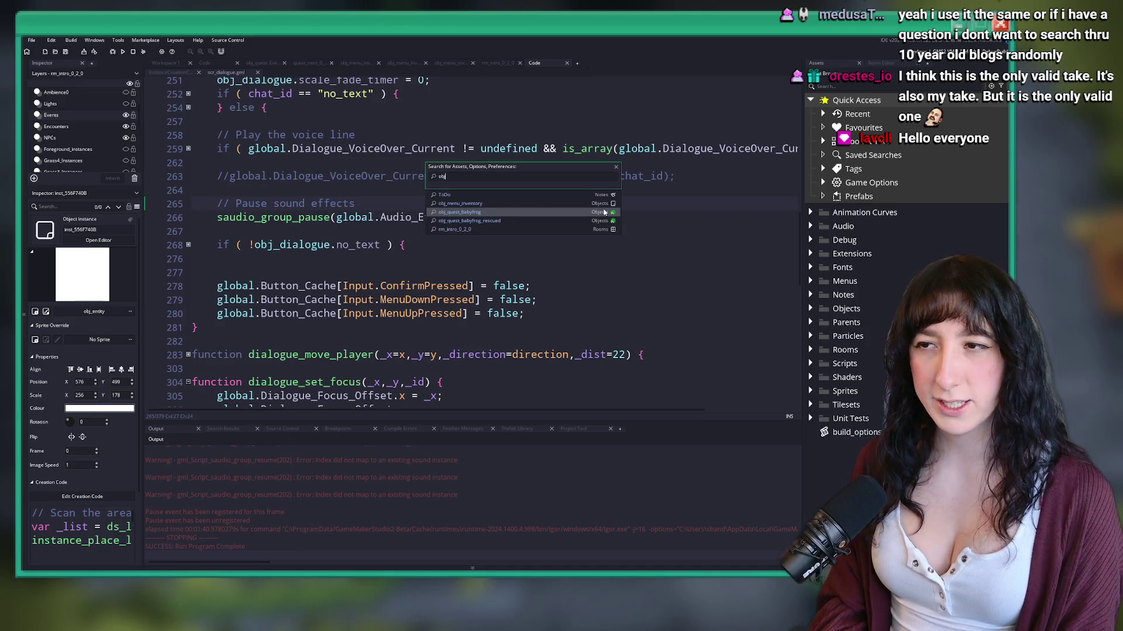
text(_di)
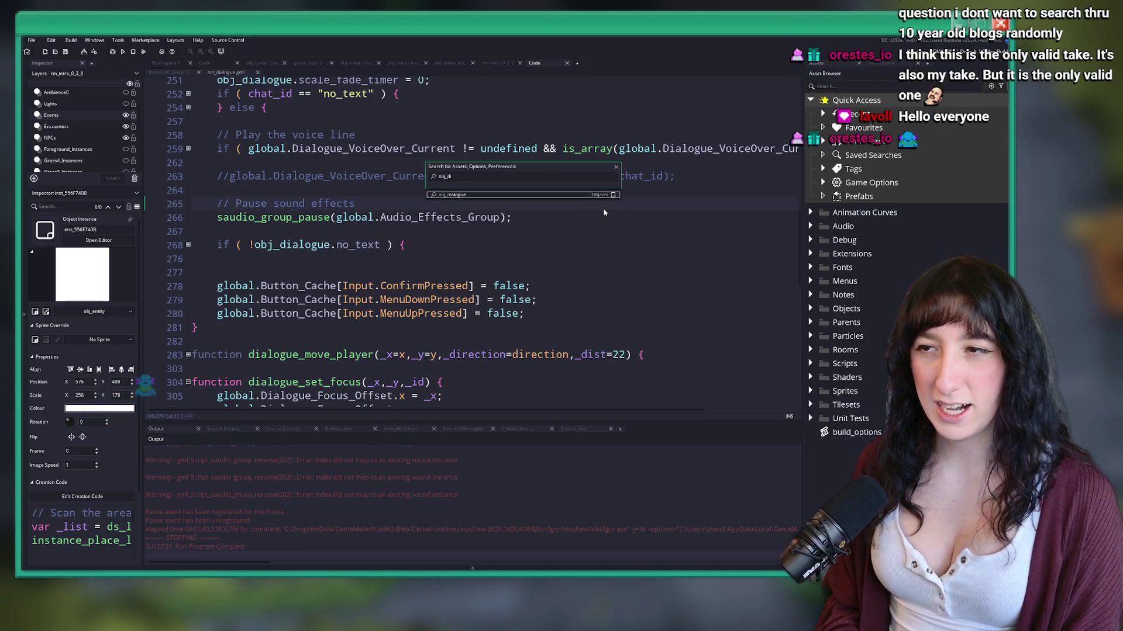
key(Return)
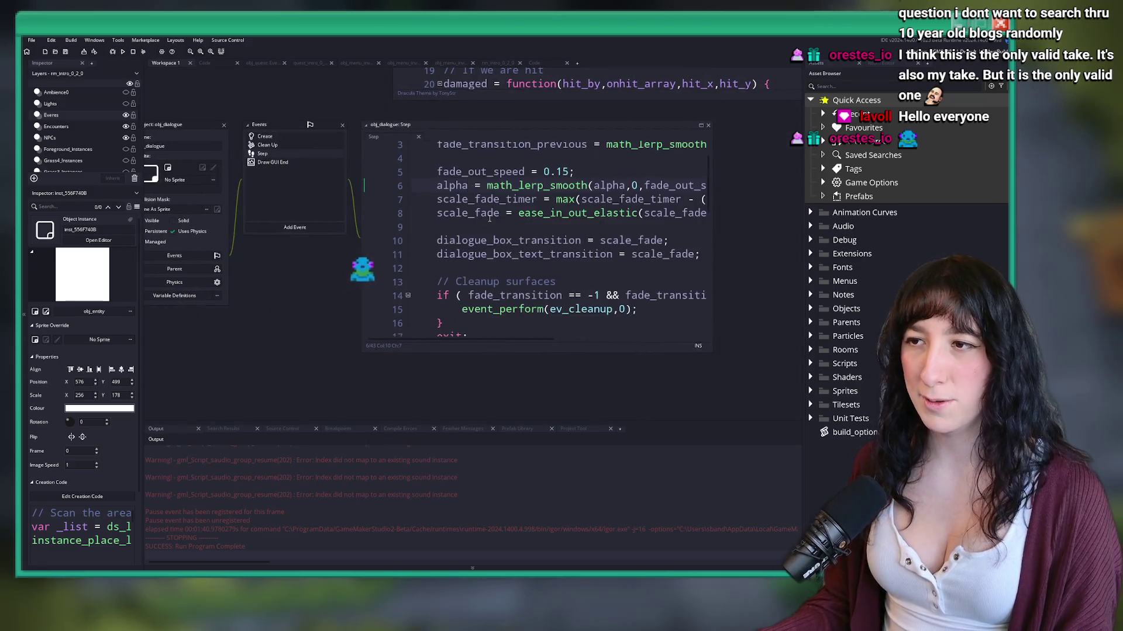
scroll(349, 246, down, 4)
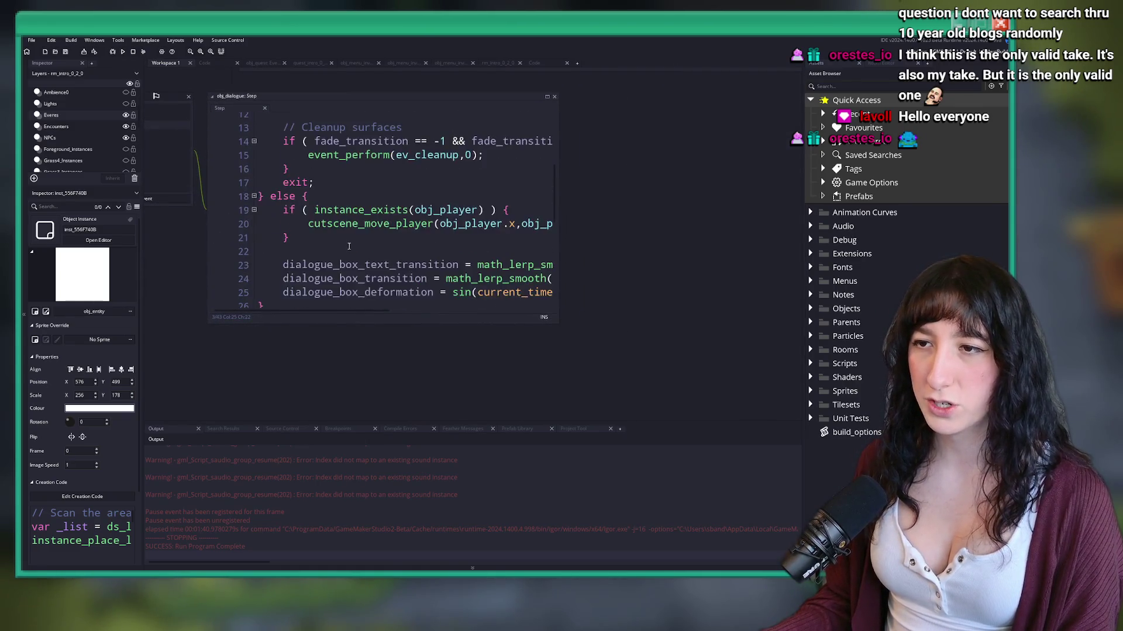
scroll(348, 246, down, 2)
scroll(388, 176, down, 5)
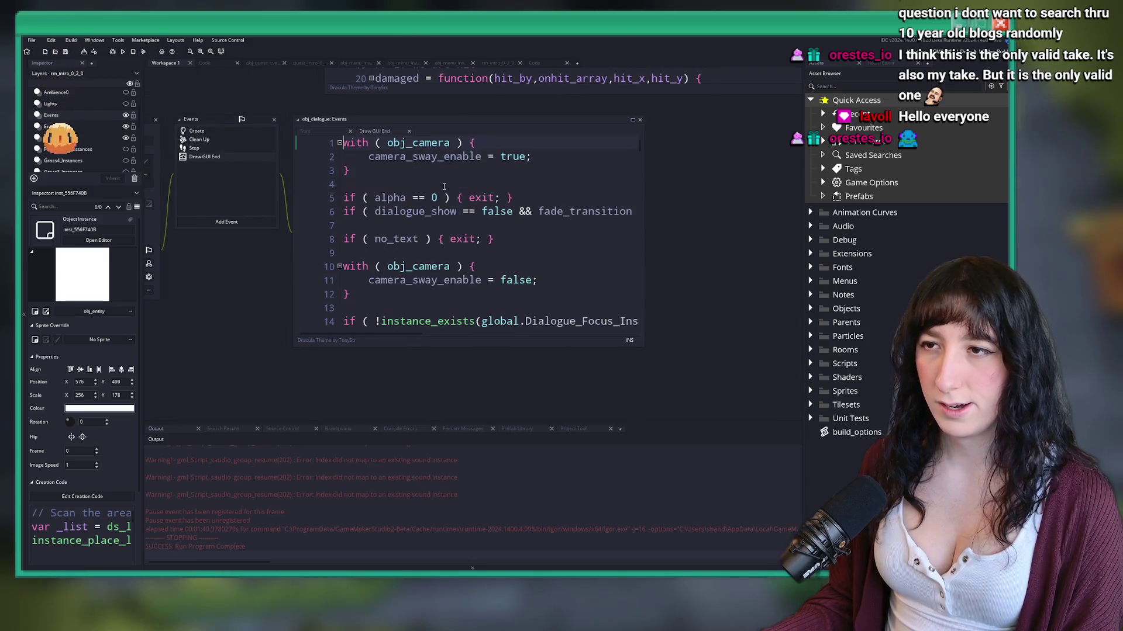
click(426, 186)
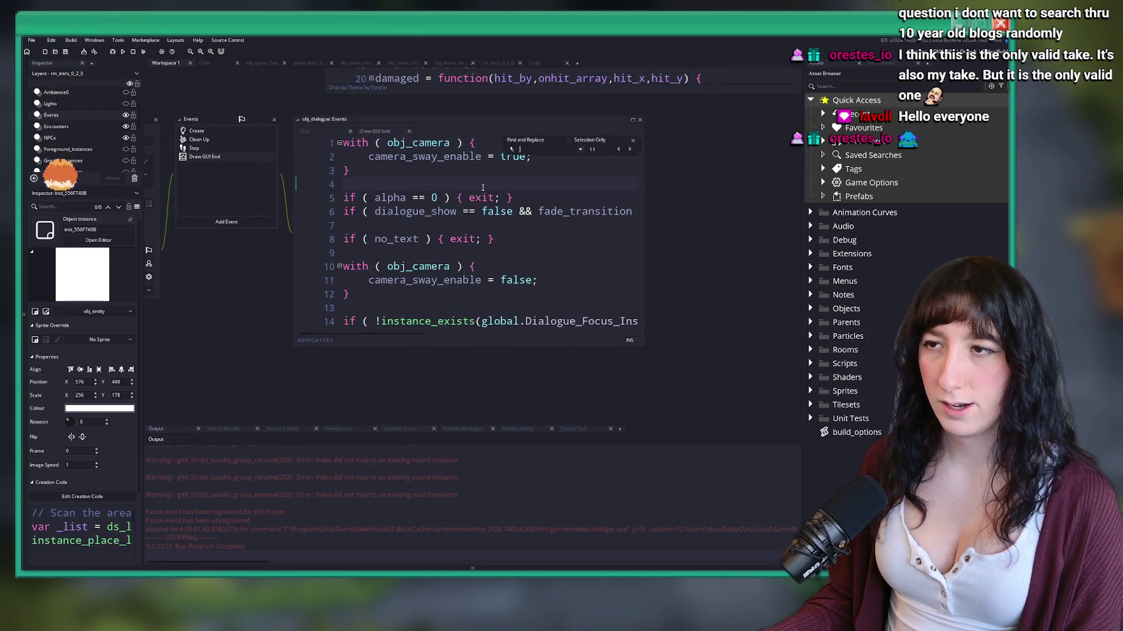
click(636, 121)
scroll(469, 298, down, 5)
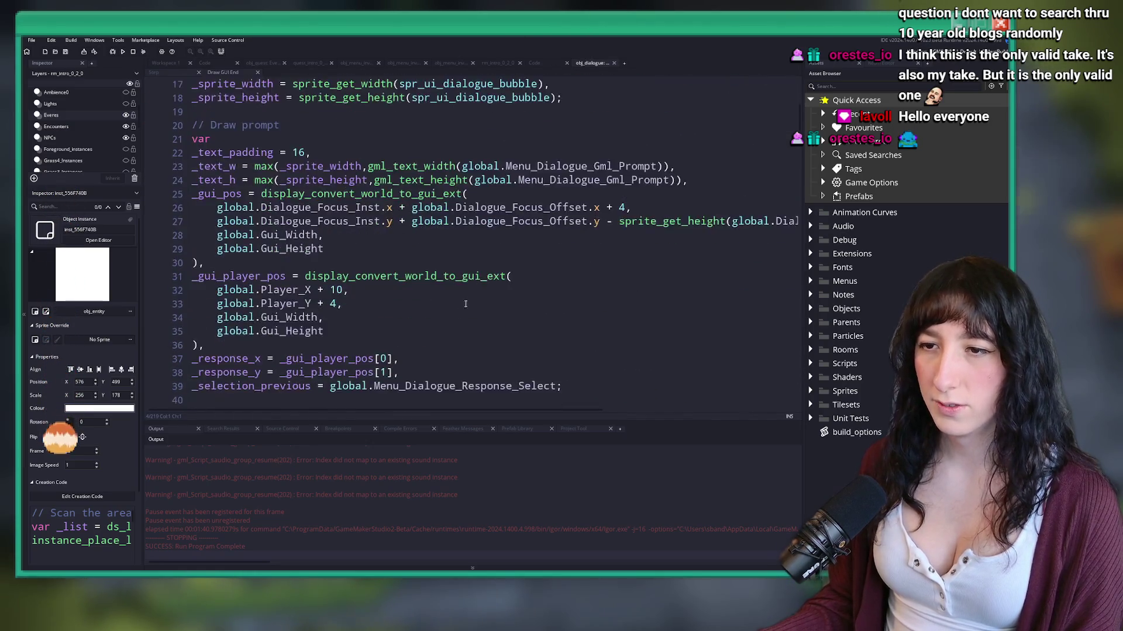
scroll(469, 298, down, 6)
click(413, 176)
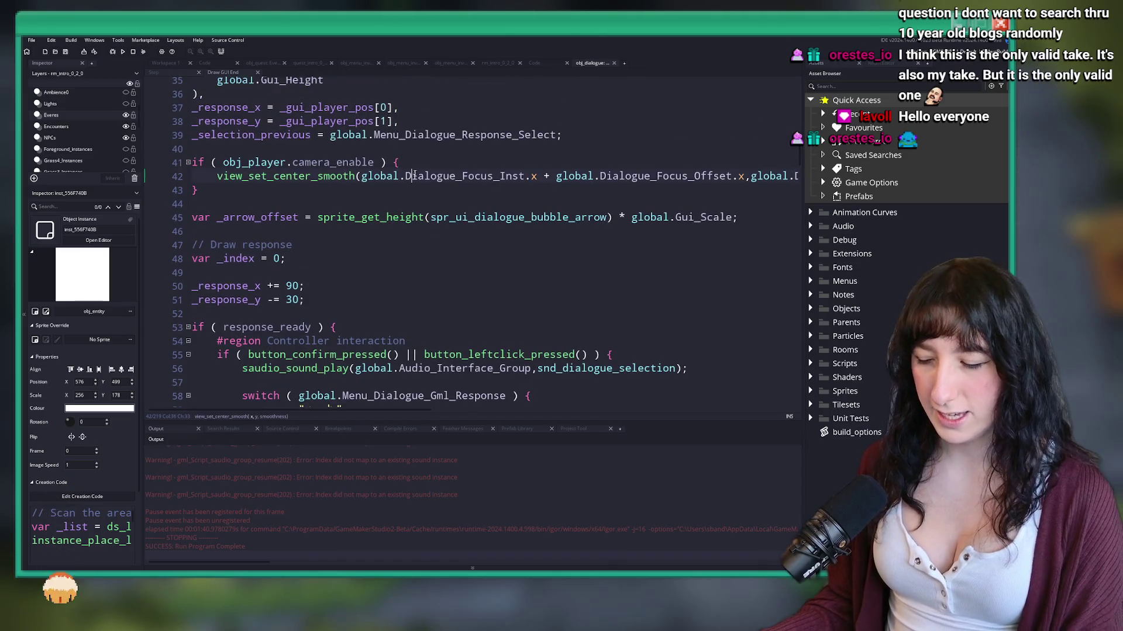
Step: Duplicate the camera-centering line and wrap the copy in an if (global.Dialugu_Camera_Focus.enabled) block
key(F12)
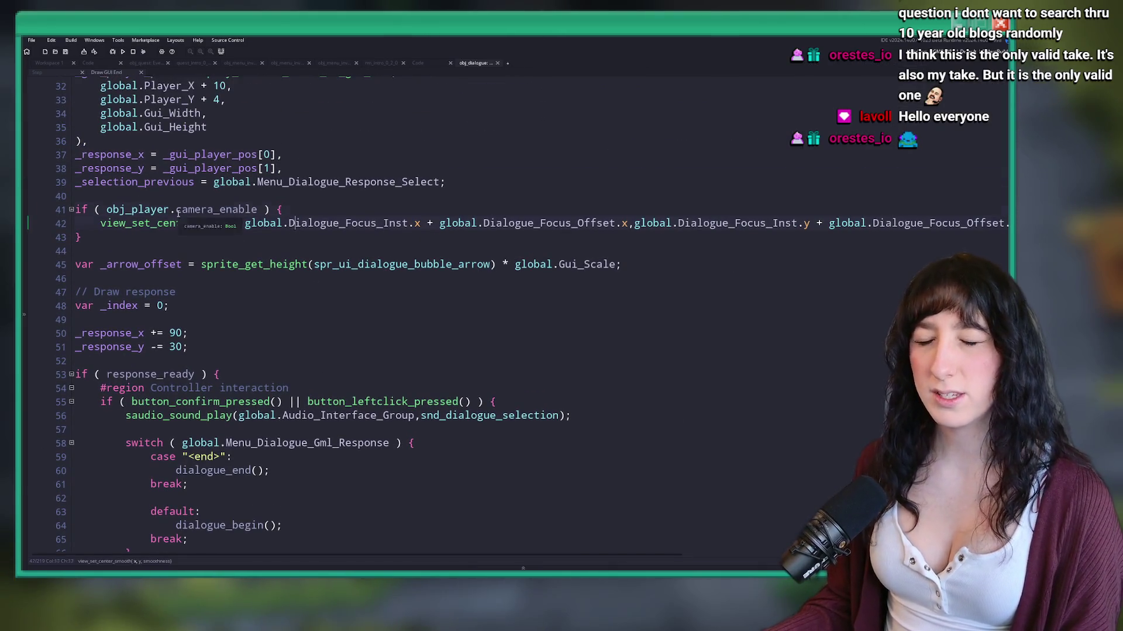
key(ctrl+d)
key(End)
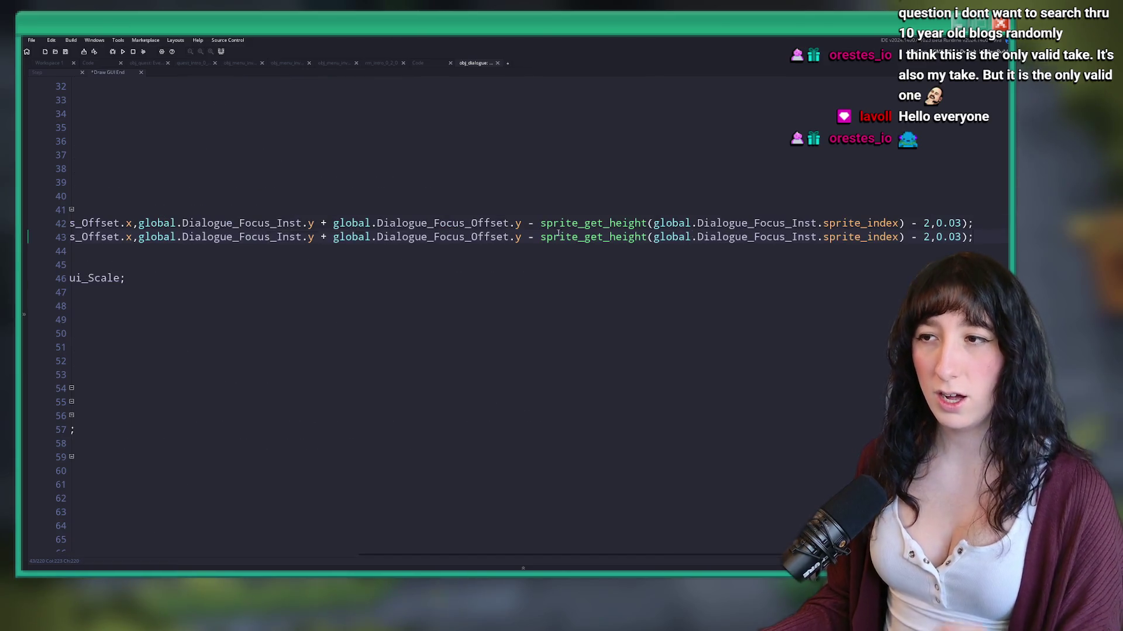
key(Home)
click(345, 223)
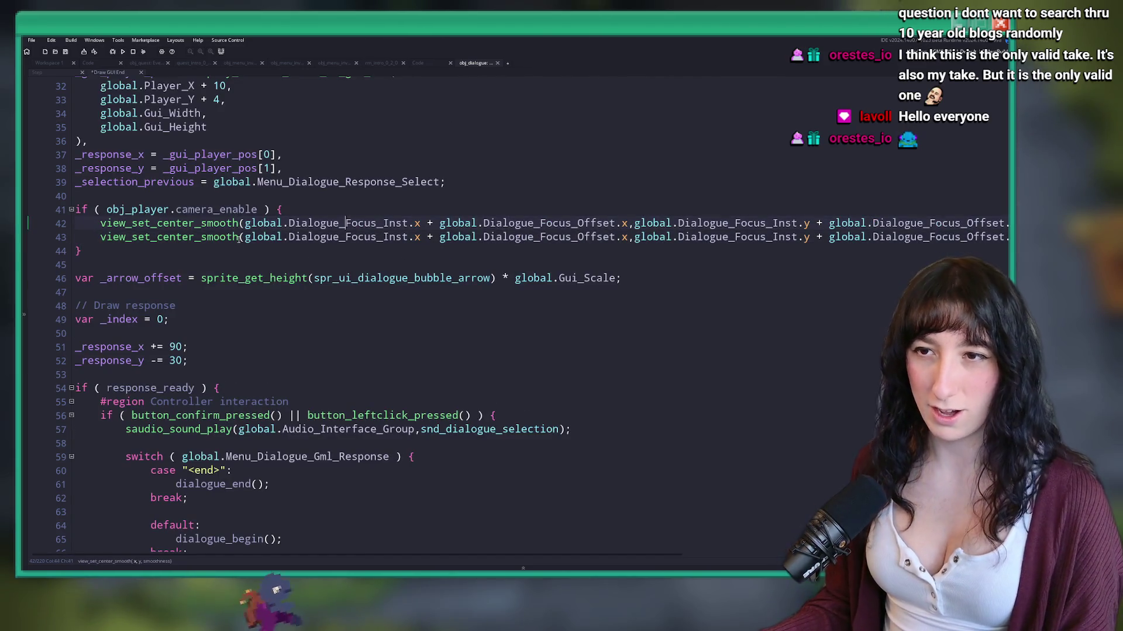
key(End)
key(ctrl+Left)
key(ctrl+Left)
key(ctrl+Left)
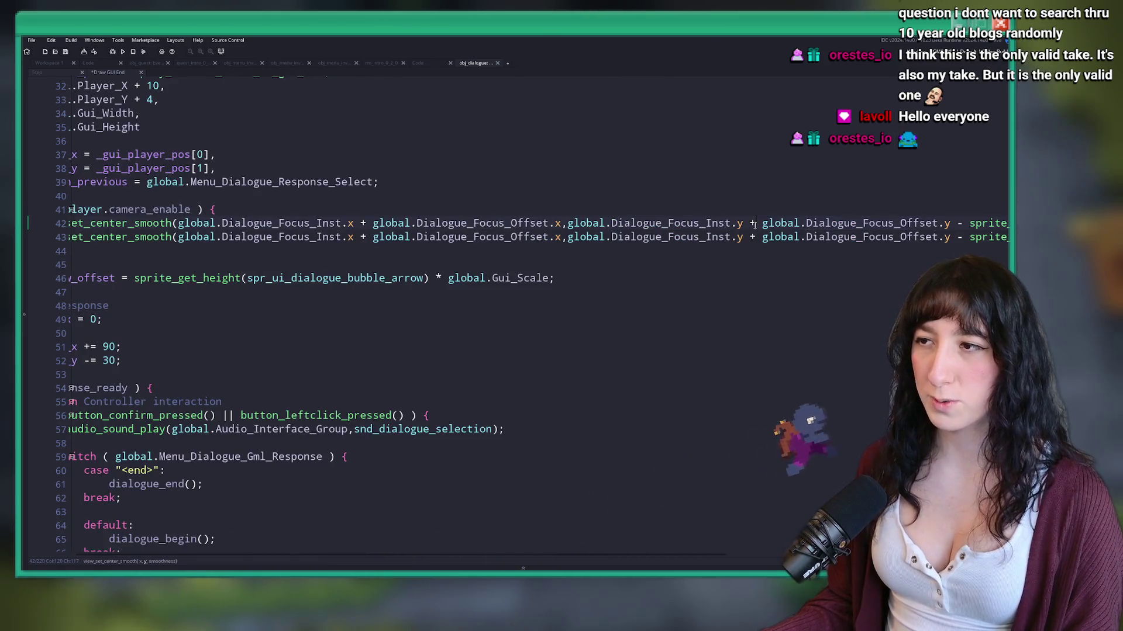
text(d ) {)
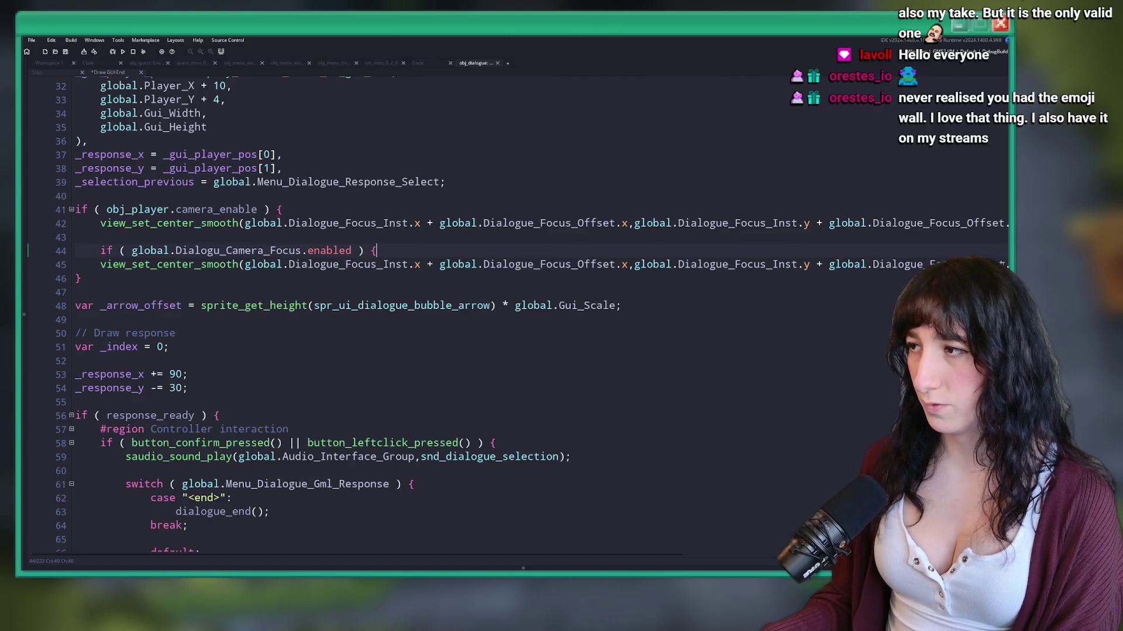
key(Down)
key(End)
key(Return)
text(})
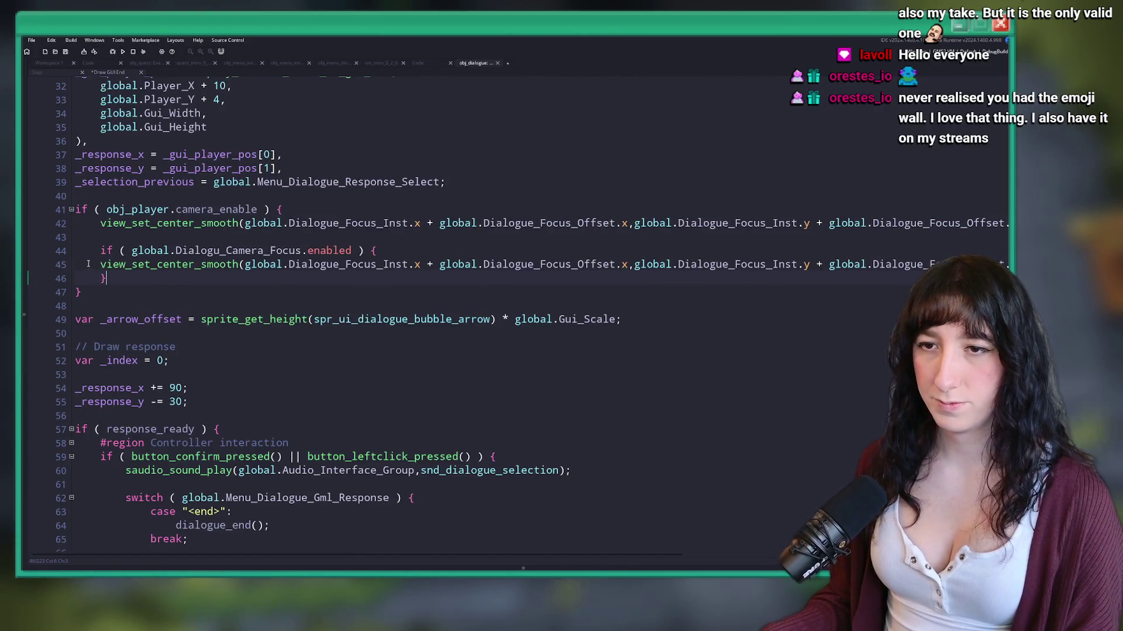
click(88, 264)
key(Tab)
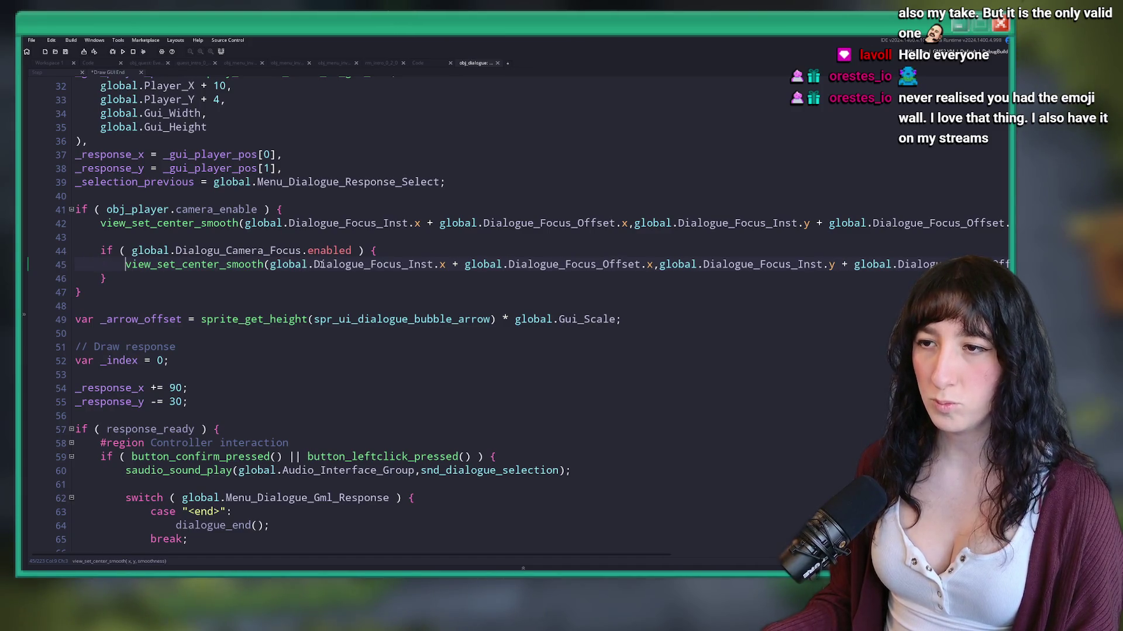
Step: Change the copied centering call's arguments to Dialogu_Camera_Focus .x, .y and .strength
click(134, 250)
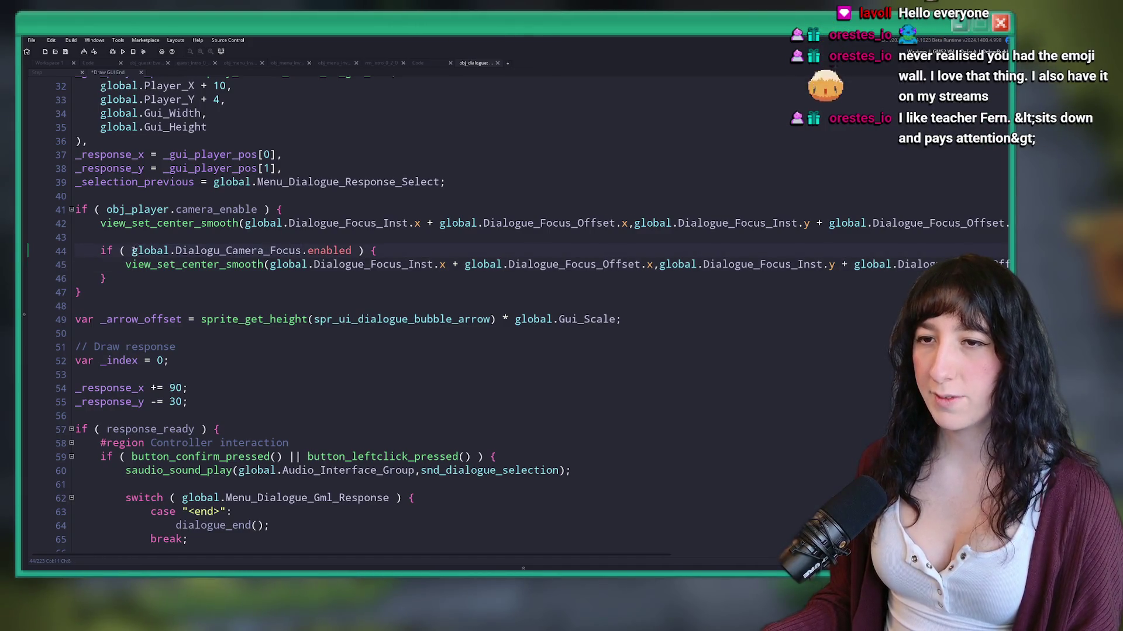
click(315, 265)
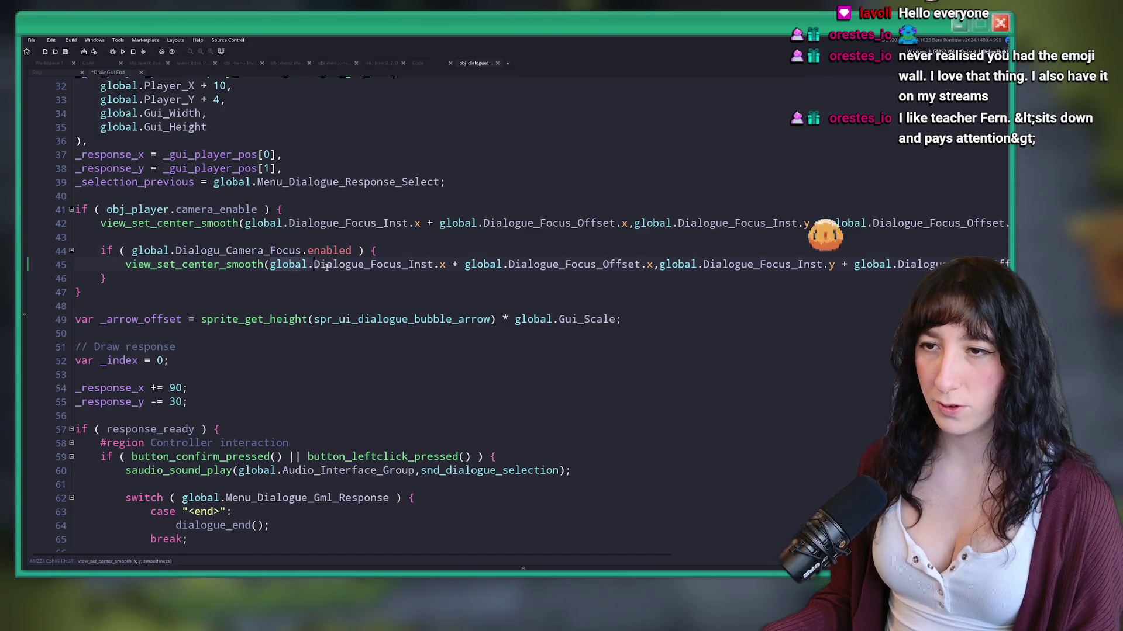
double_click(325, 265)
text(Dialogu_Camera_Focus)
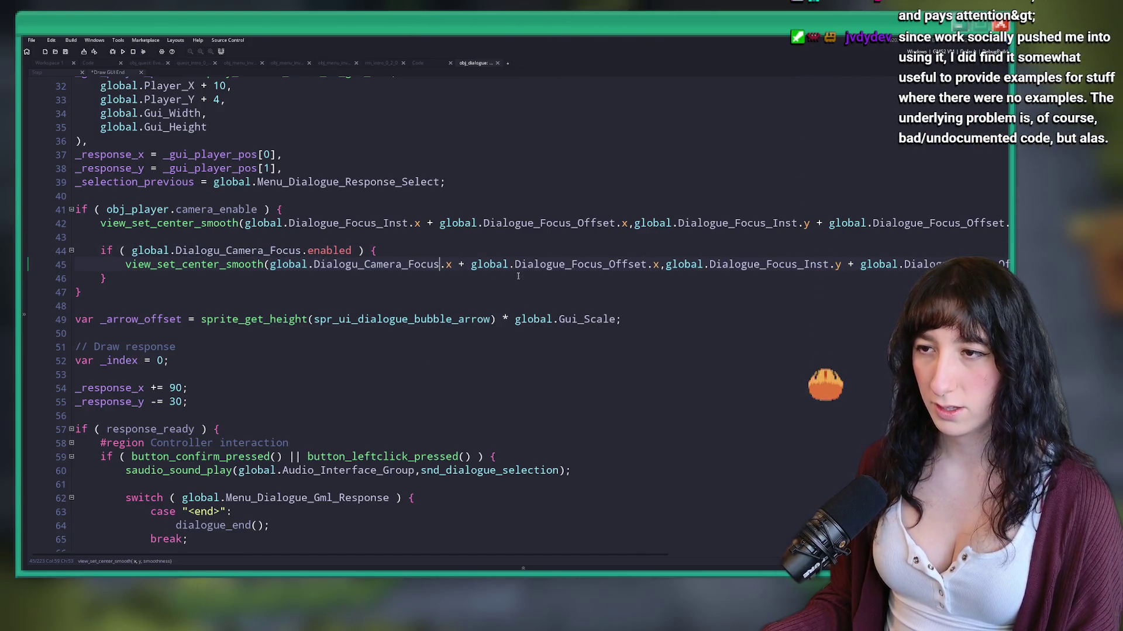
key(Right)
key(Right)
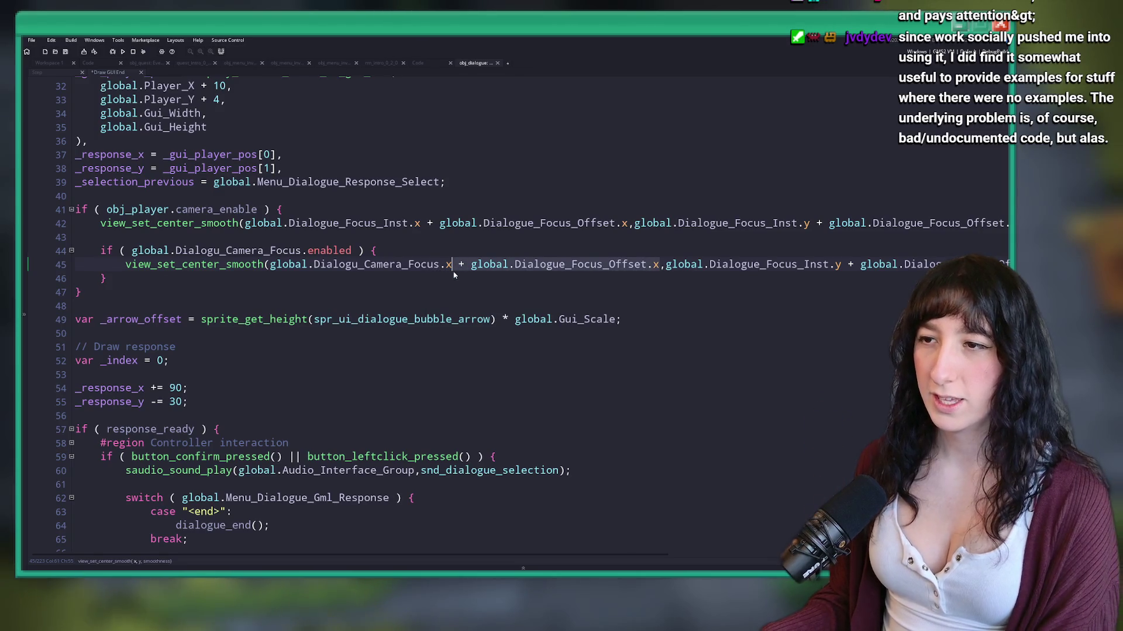
key(Delete)
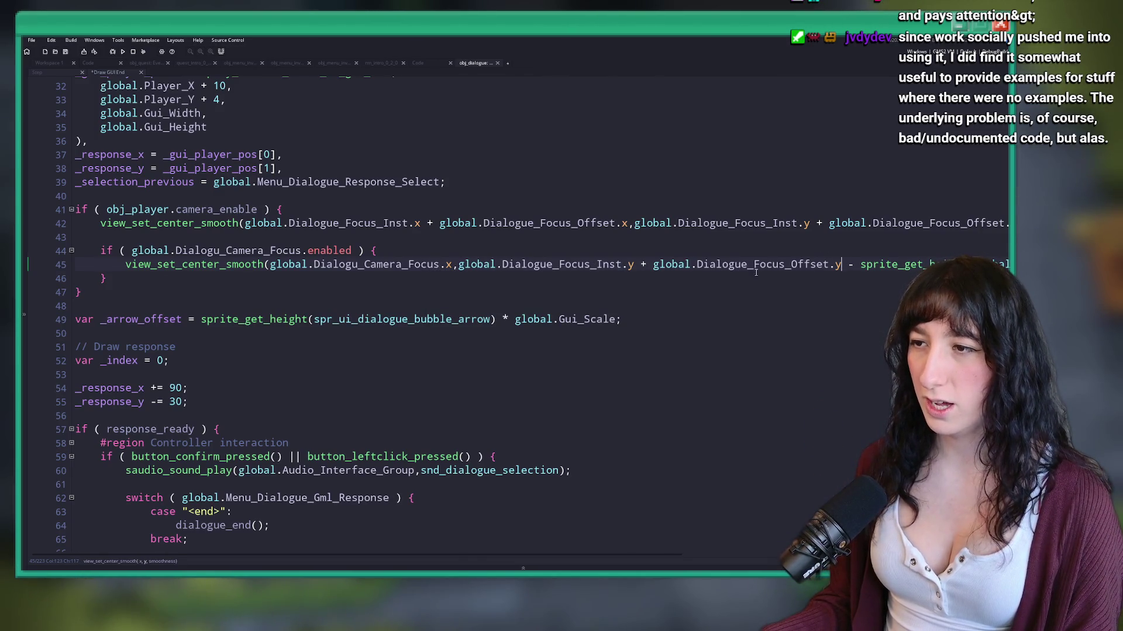
key(End)
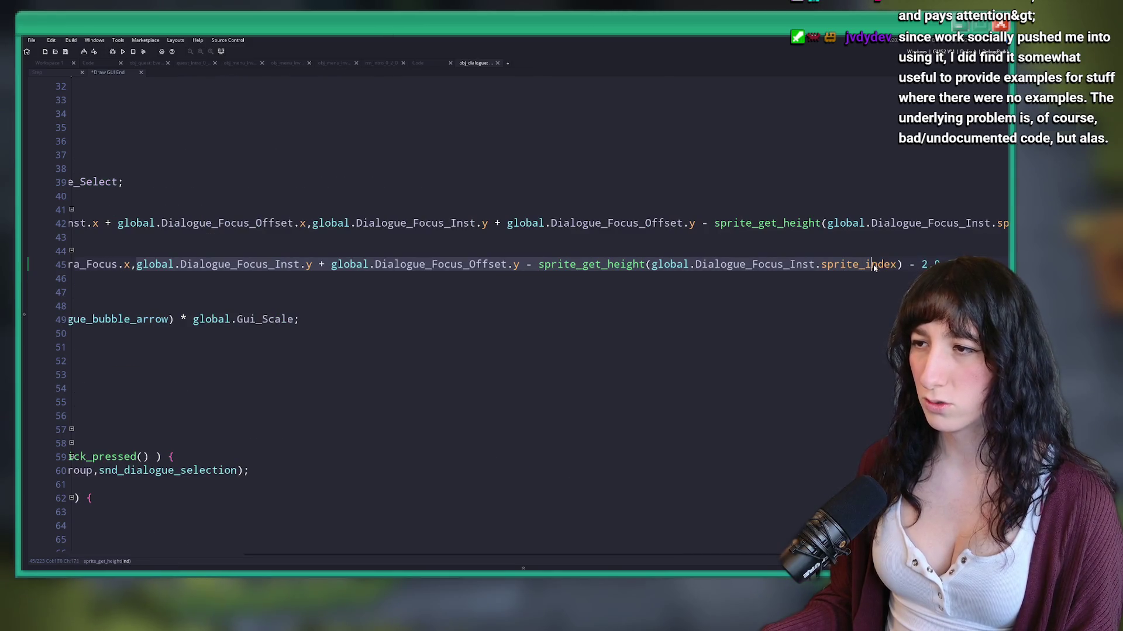
text(global.Dialogu_Camera_Focus)
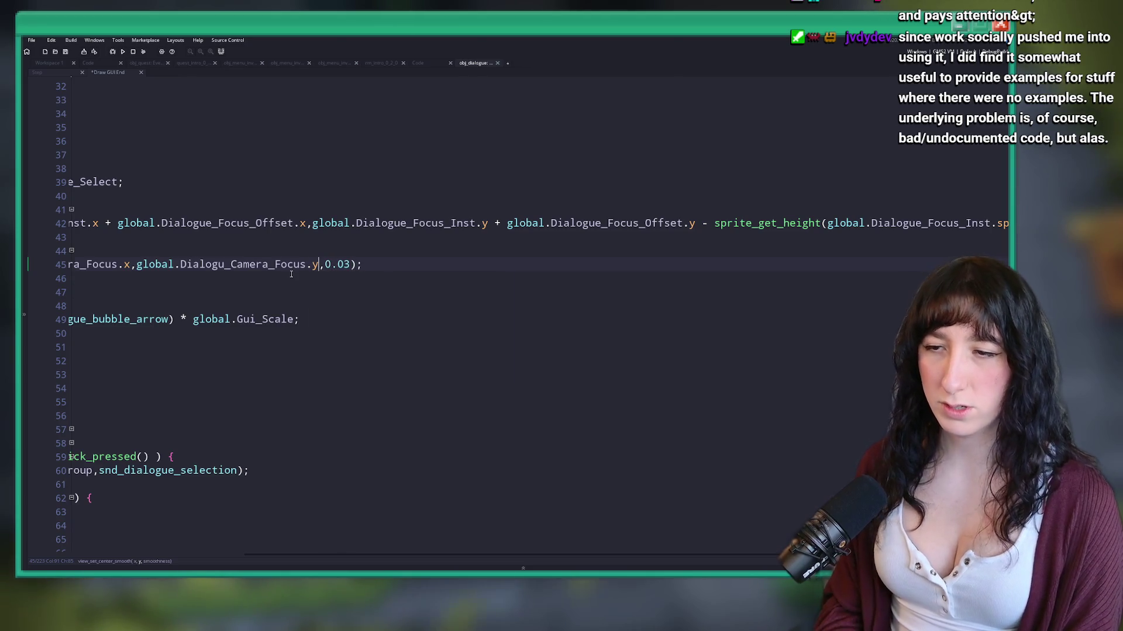
text(global.Dialogu_Camera_Focus)
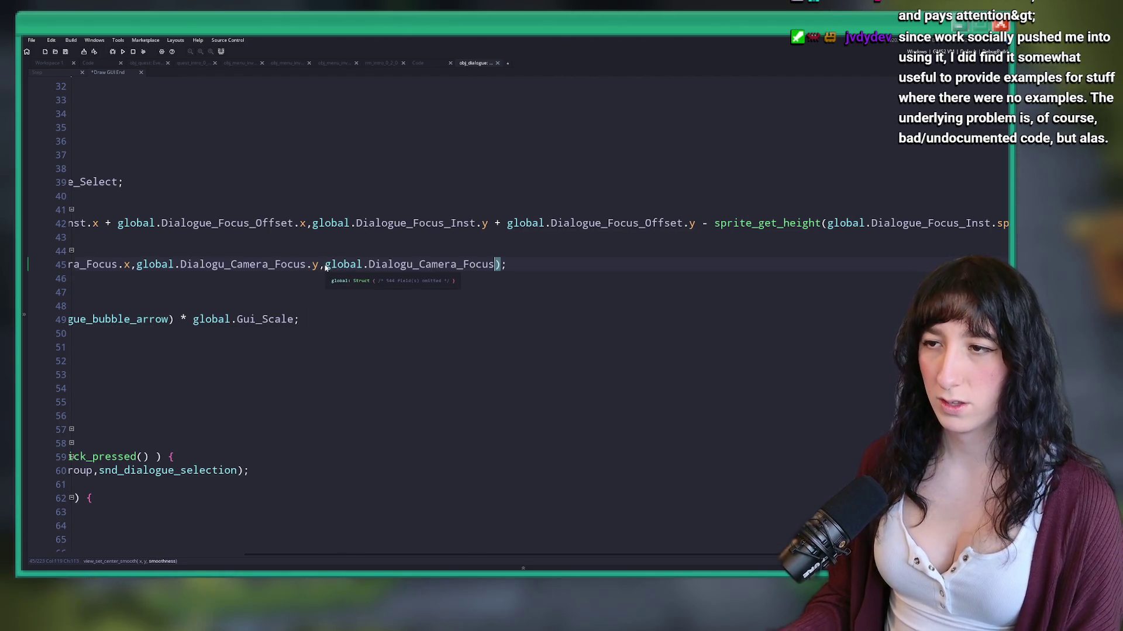
text(trength)
click(249, 277)
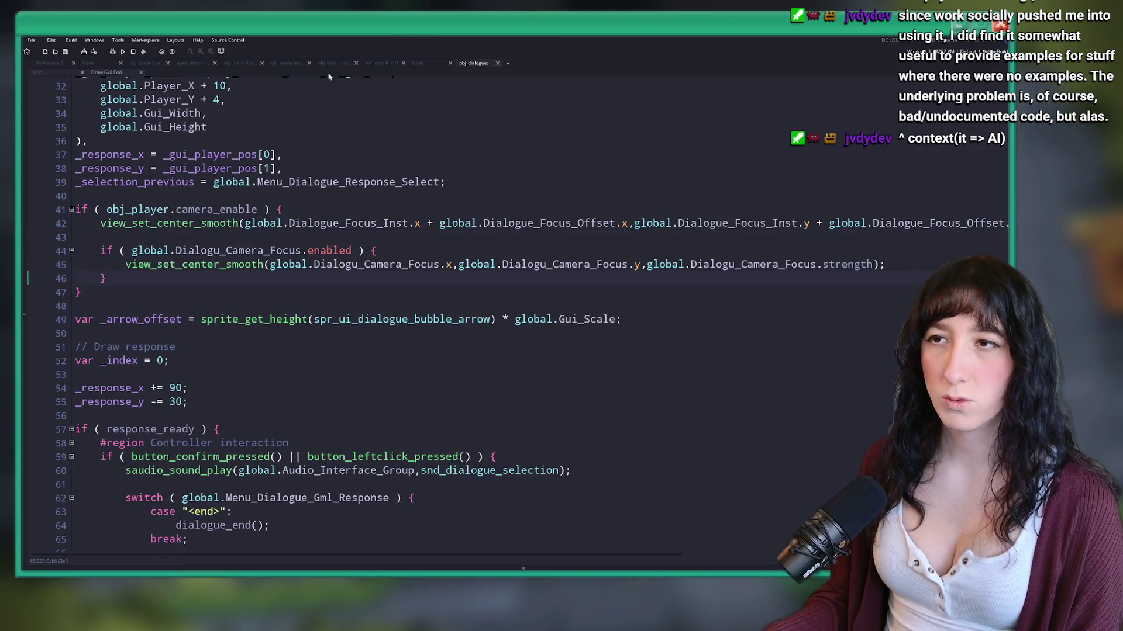
click(418, 63)
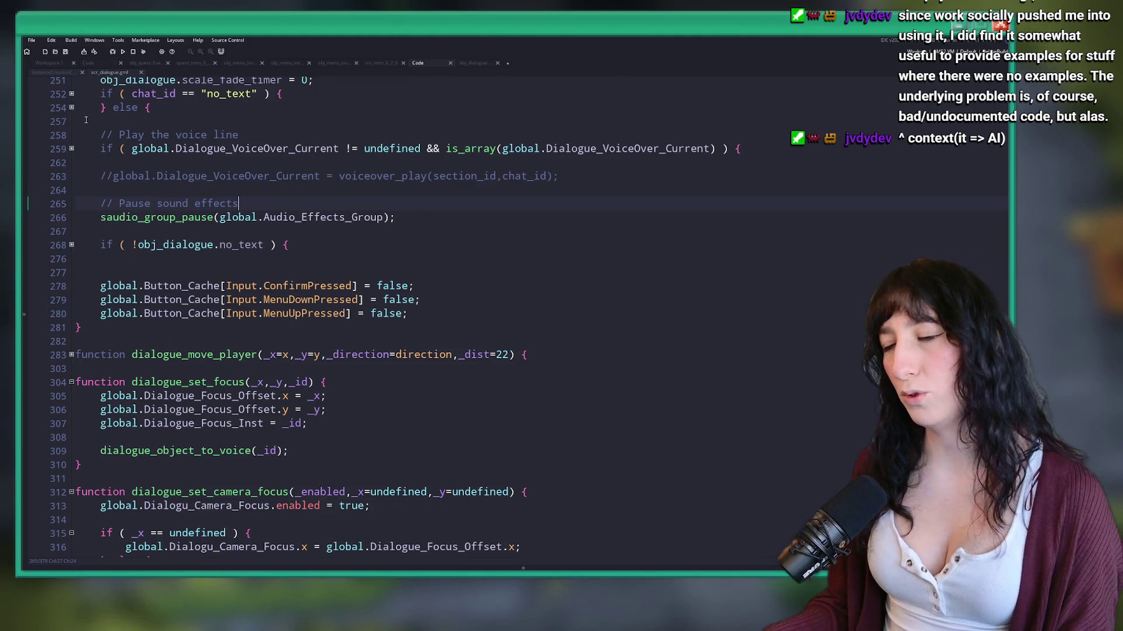
Step: In scr_dialogue.gml, append a _strength=0.3 parameter to dialogue_set_camera_focus's parameter list
click(61, 71)
click(58, 67)
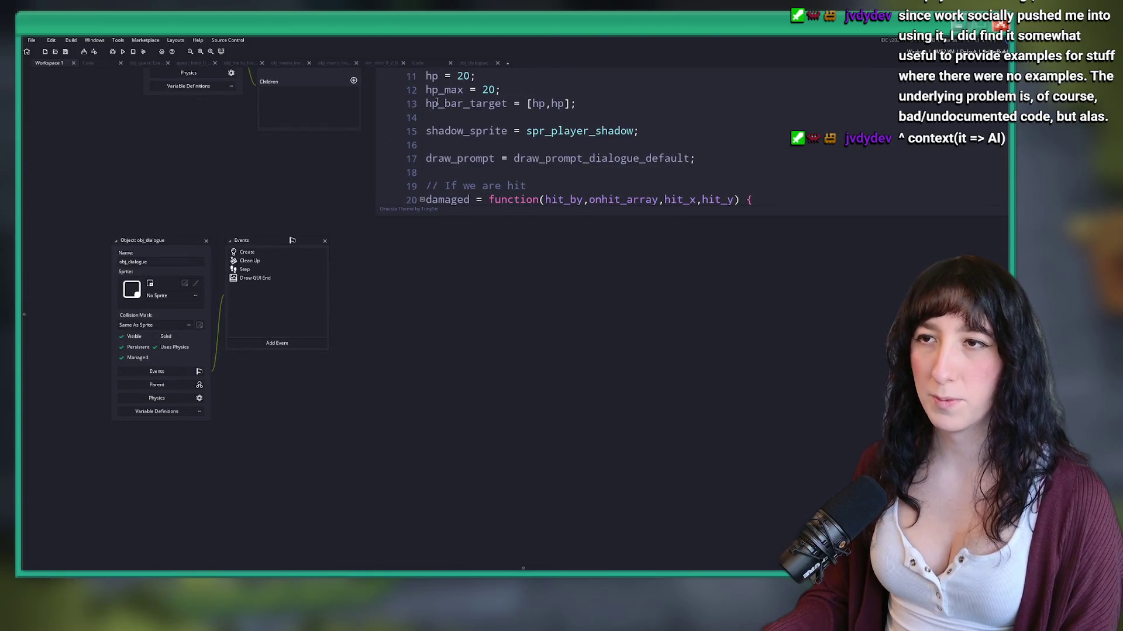
click(428, 63)
click(471, 63)
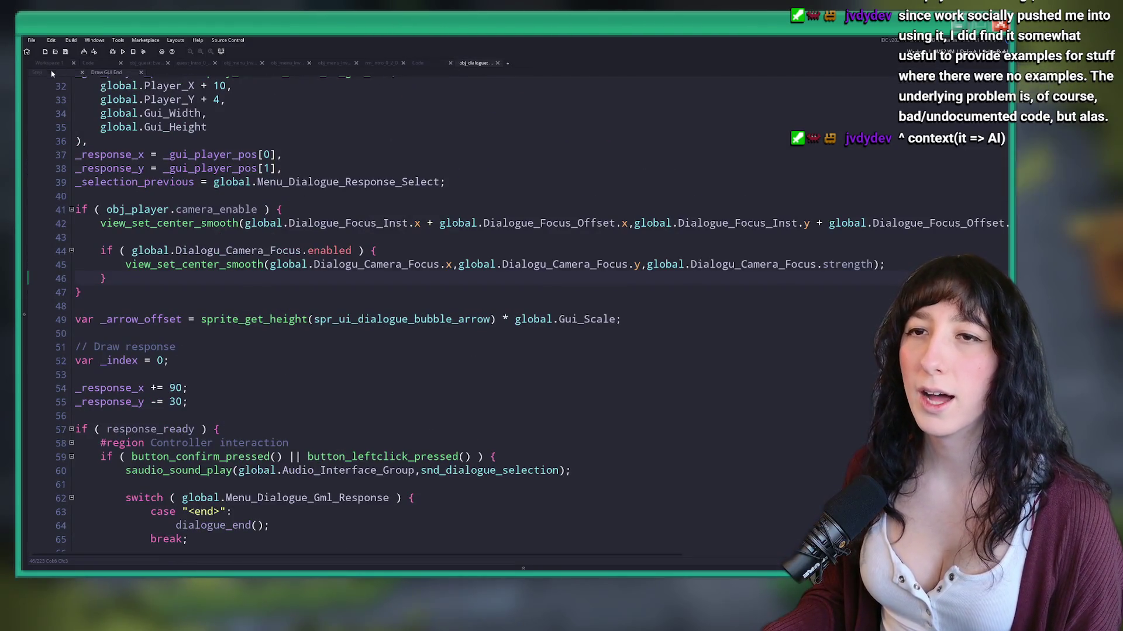
click(431, 65)
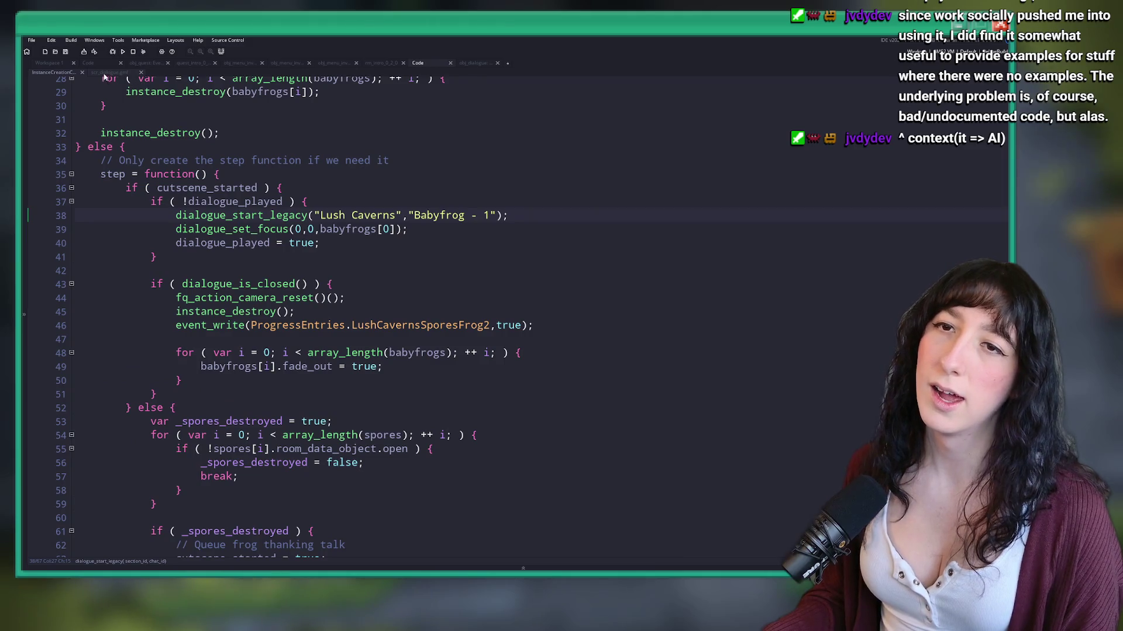
click(106, 72)
scroll(253, 223, up, 4)
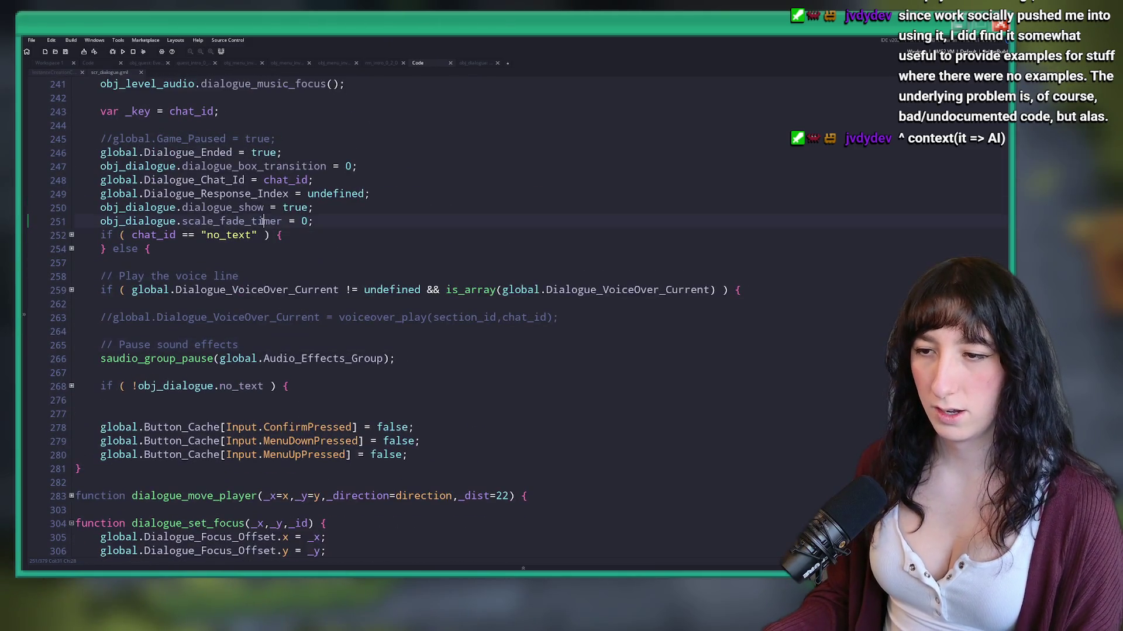
key(ctrl+z)
scroll(262, 222, down, 4)
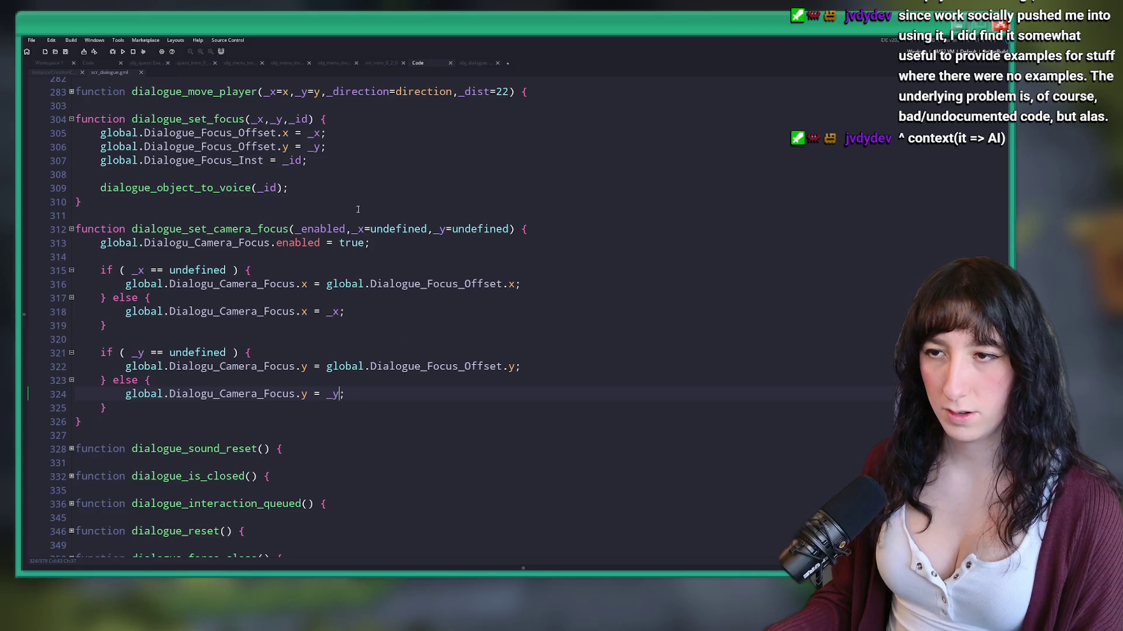
click(508, 229)
text(,_st)
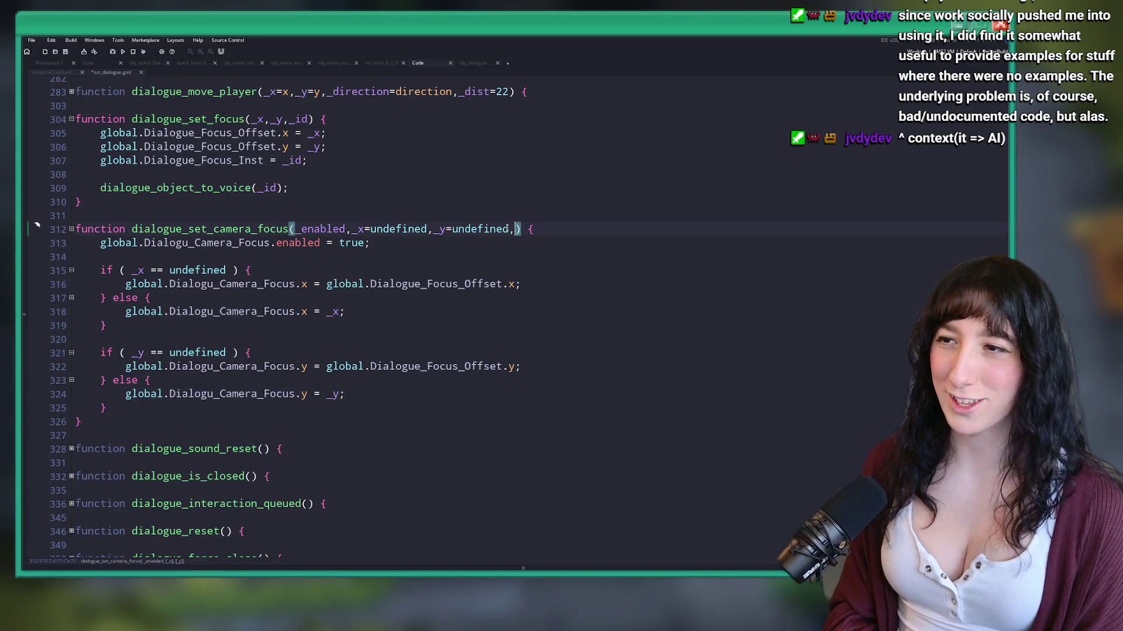
text(rength=0.)
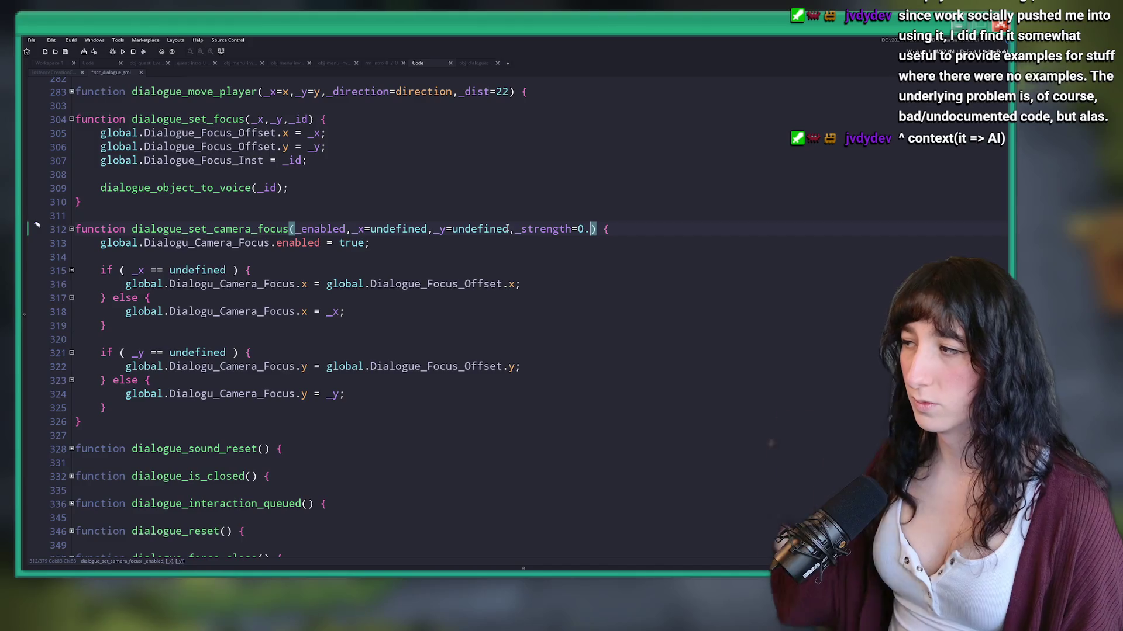
text(3)
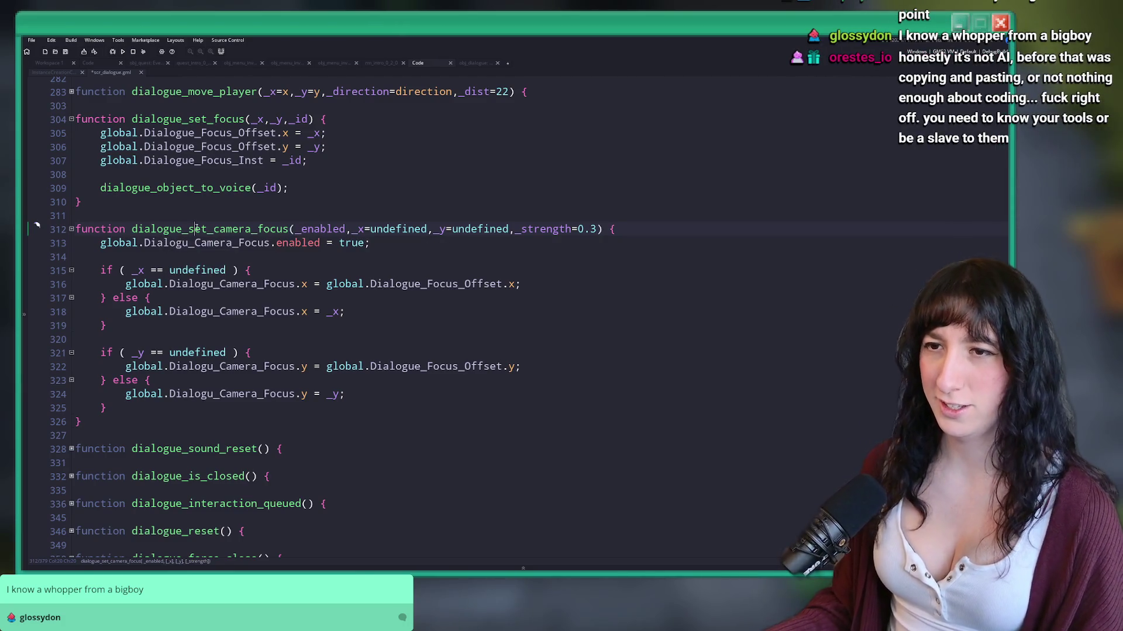
Step: Add a dialogue_set_camera_focus(true,,,0.3) call after dialogue_set_focus in the Babyfrog creation code
double_click(170, 229)
key(ctrl+c)
scroll(190, 196, up, 2)
click(42, 72)
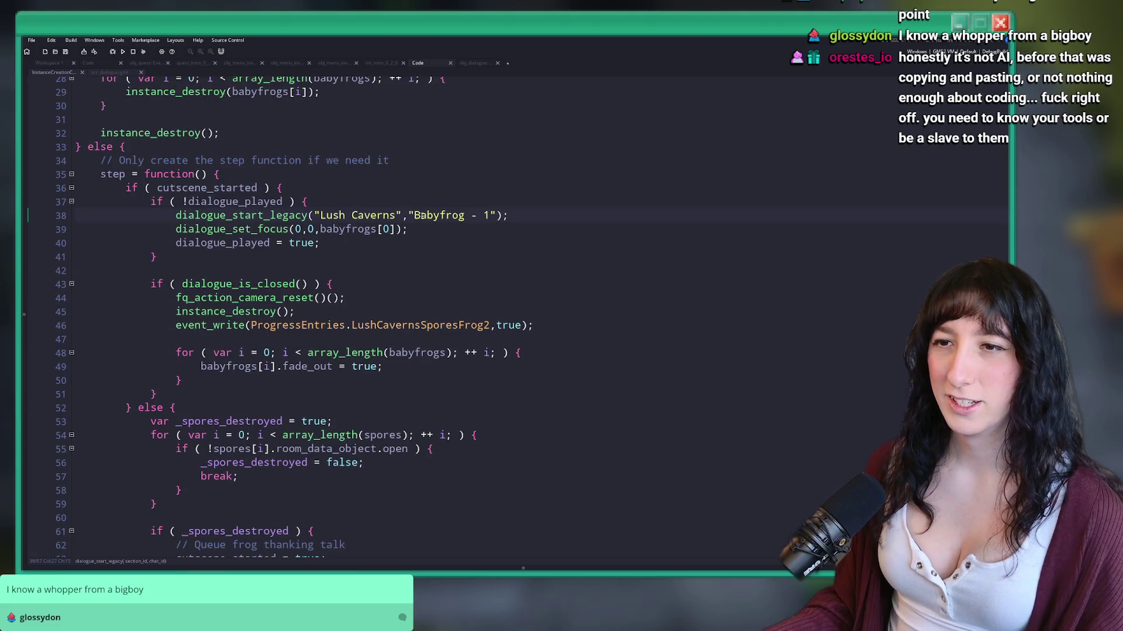
click(516, 220)
click(493, 231)
key(Return)
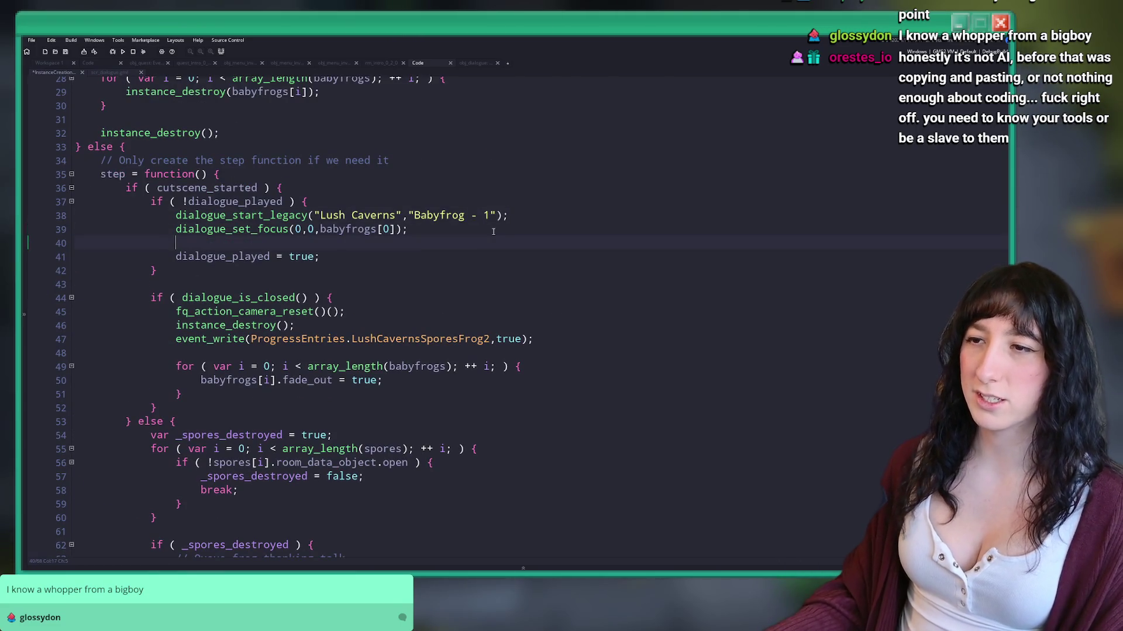
key(ctrl+v)
text(()
text(,,)
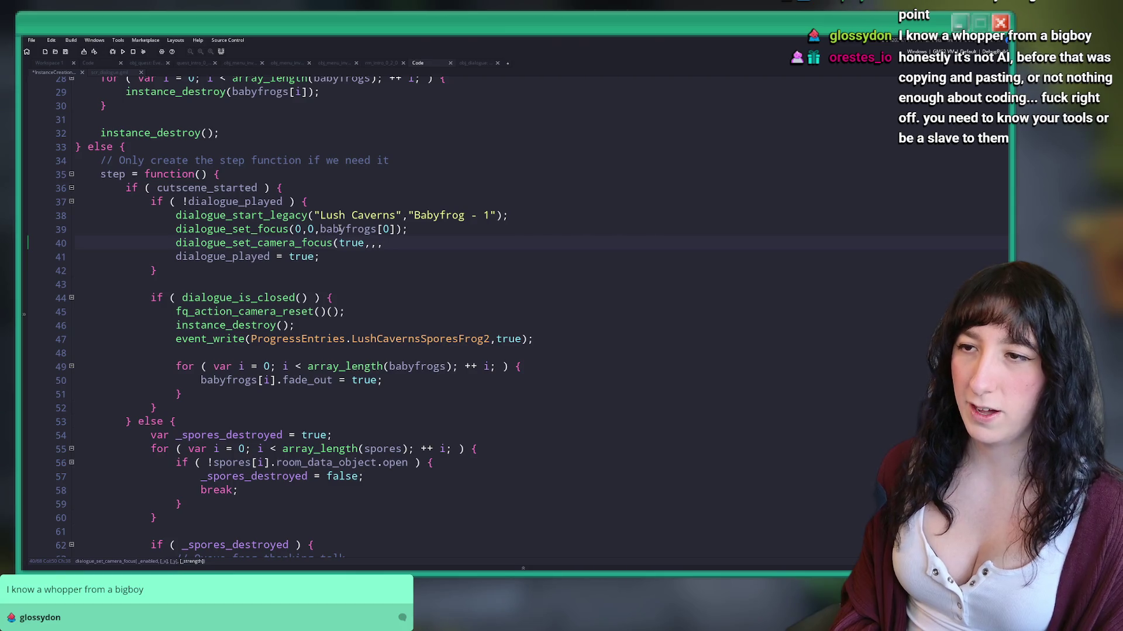
text(.3)
text(;)
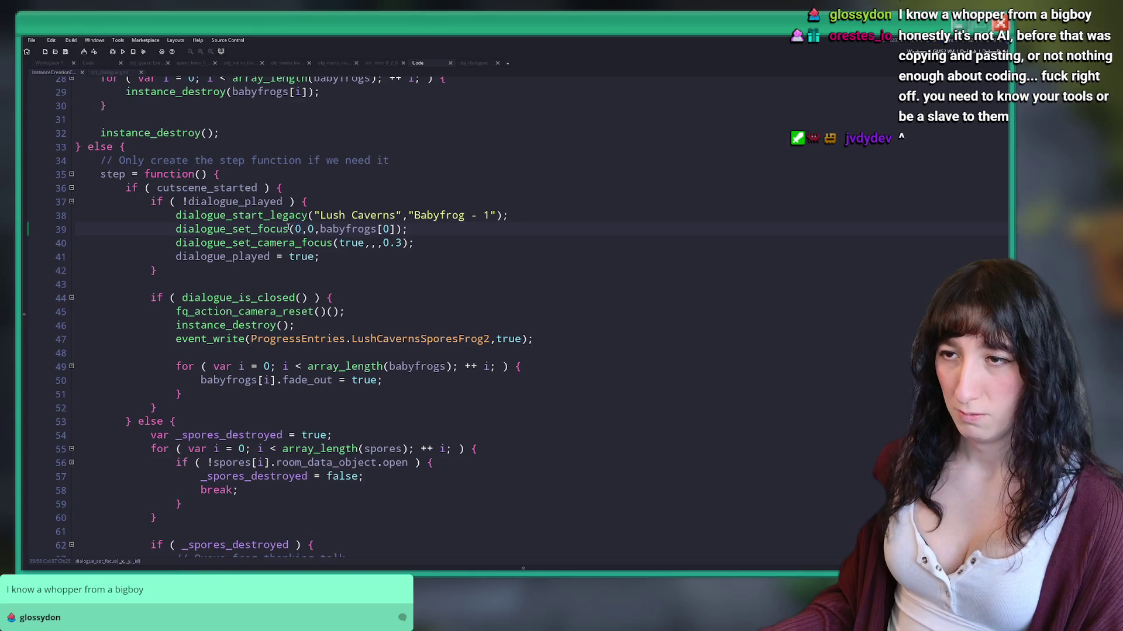
key(F12)
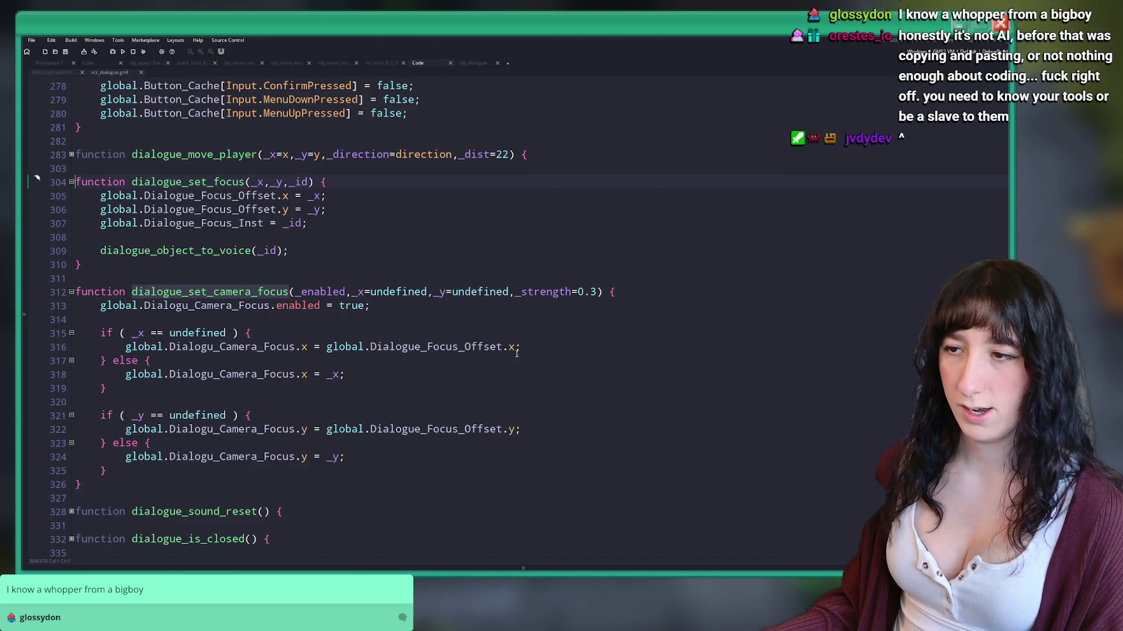
Step: Remove the undefined check around _x so Dialogu_Camera_Focus.x = _x is assigned directly
click(331, 348)
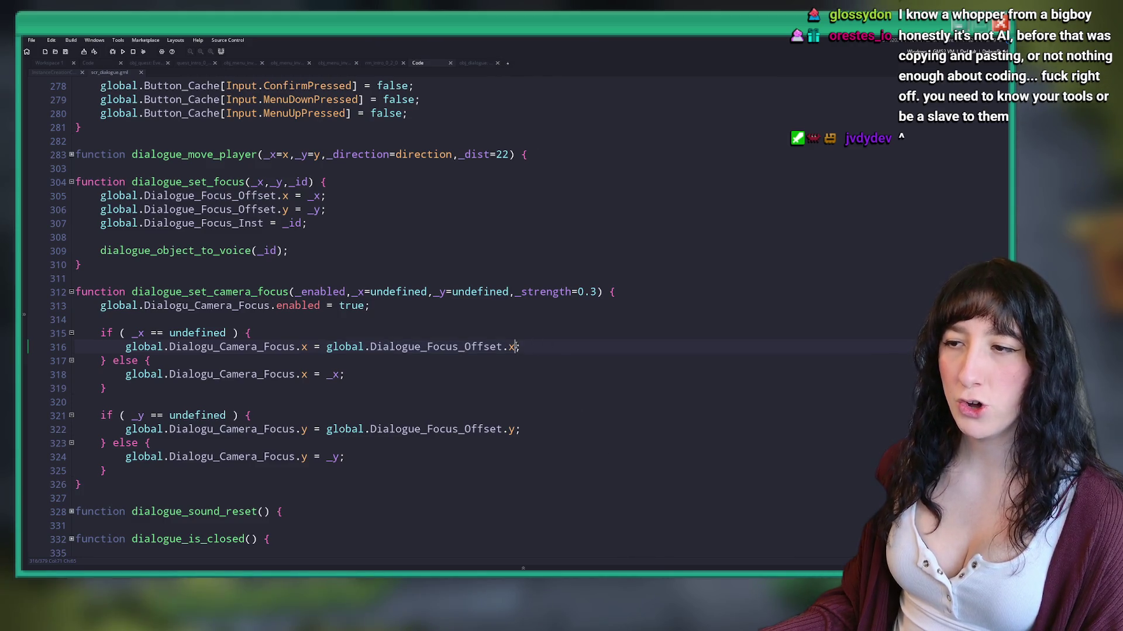
drag(153, 360, 76, 334)
key(BackSpace)
click(86, 346)
key(Delete)
key(Delete)
key(Delete)
key(Up)
key(shift+Tab)
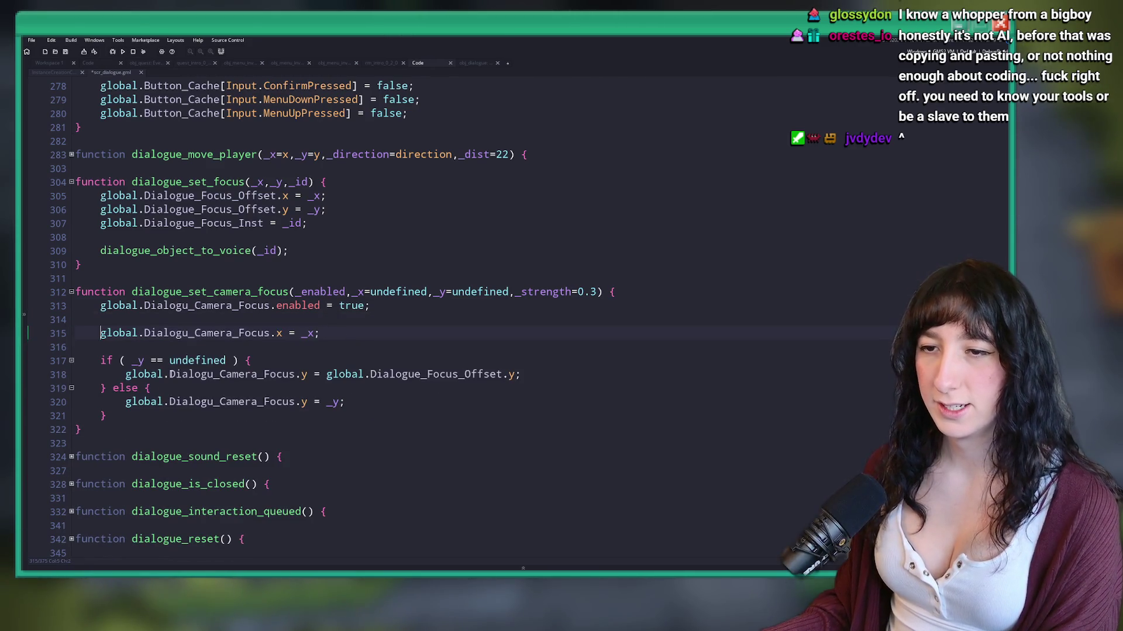
Step: Remove the _y undefined check likewise, keeping Dialogu_Camera_Focus.y = _y aligned with the _x line
key(BackSpace)
key(BackSpace)
key(BackSpace)
drag(114, 406, 100, 361)
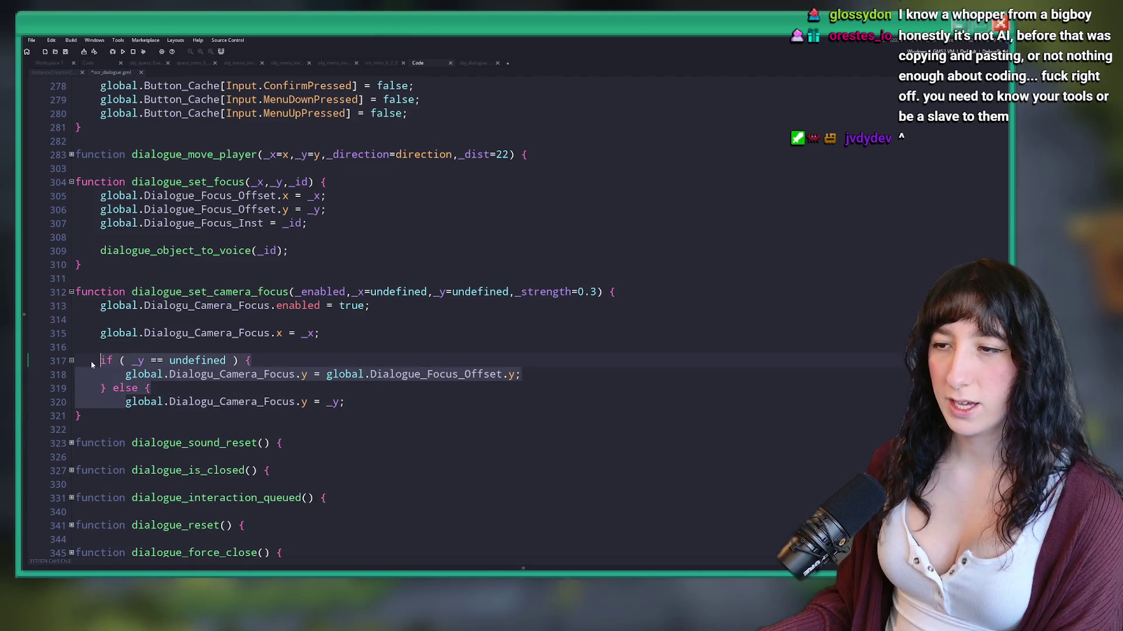
drag(125, 402, 75, 346)
key(BackSpace)
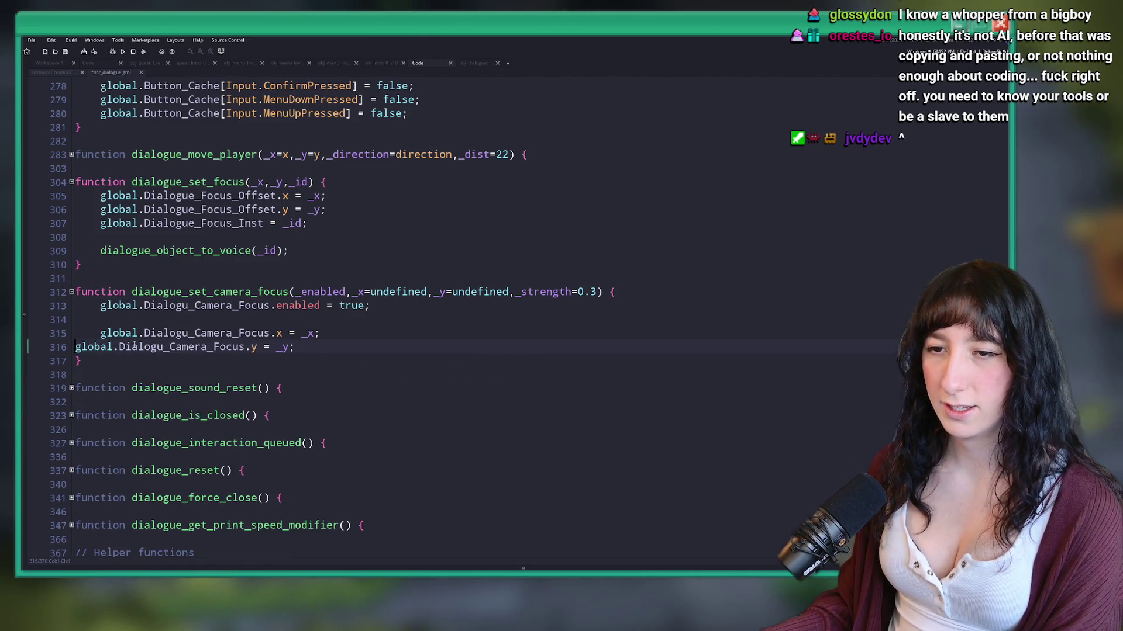
key(Tab)
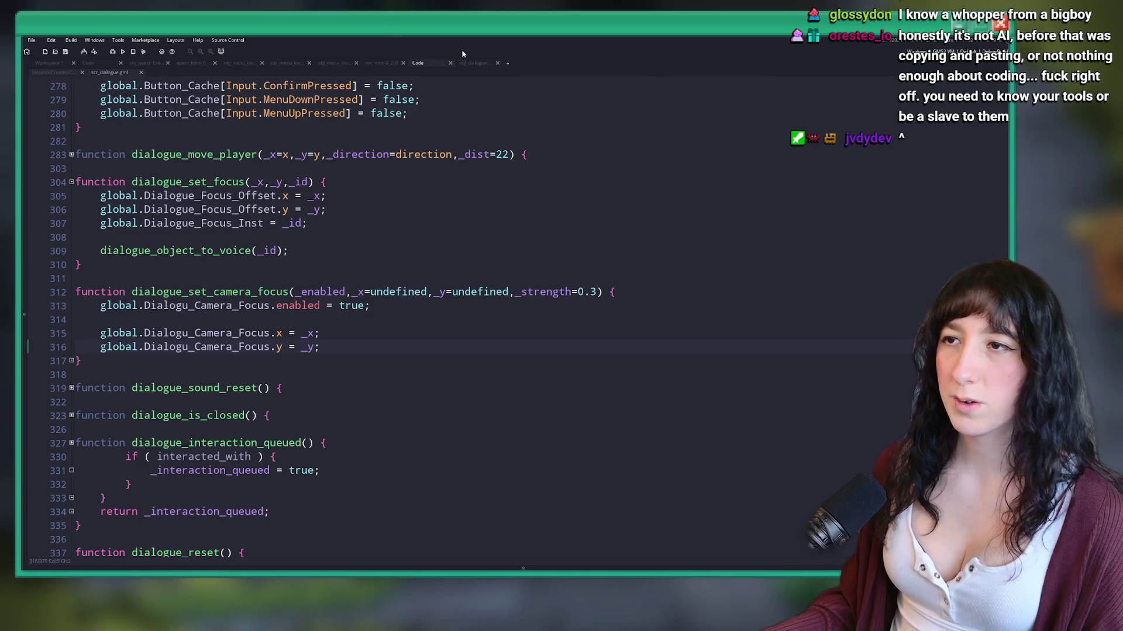
click(472, 63)
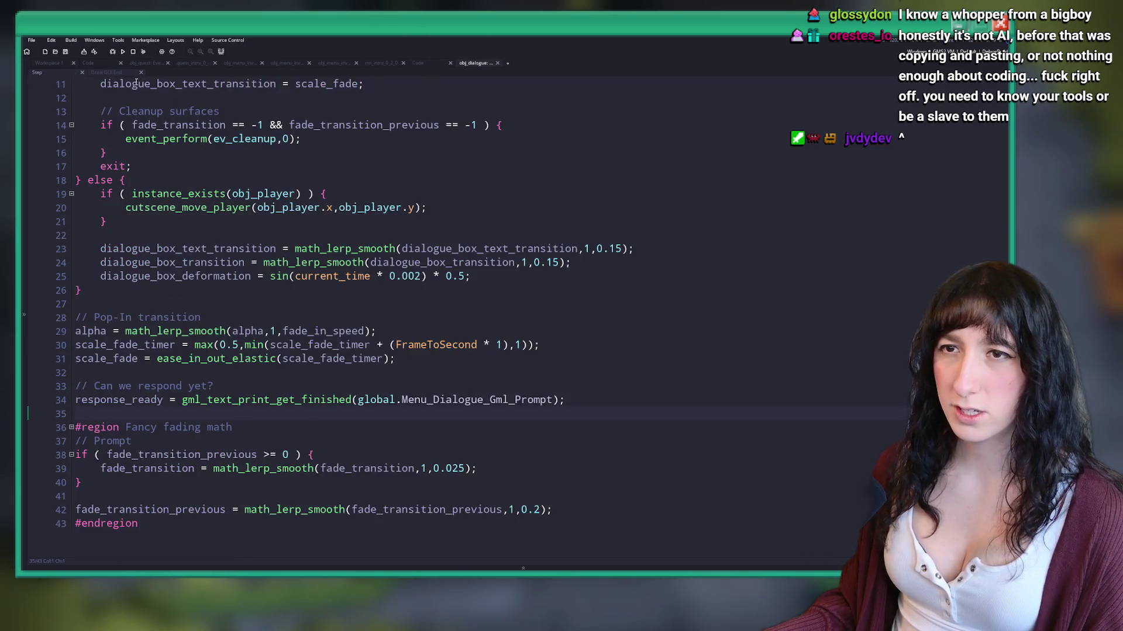
Step: In Draw GUI End, add 'if (global.Dialogu_Camera_Focus.x == undefined && global.Dialogu_Camera_Focus.y == undefined) {' after the enabled check
click(106, 72)
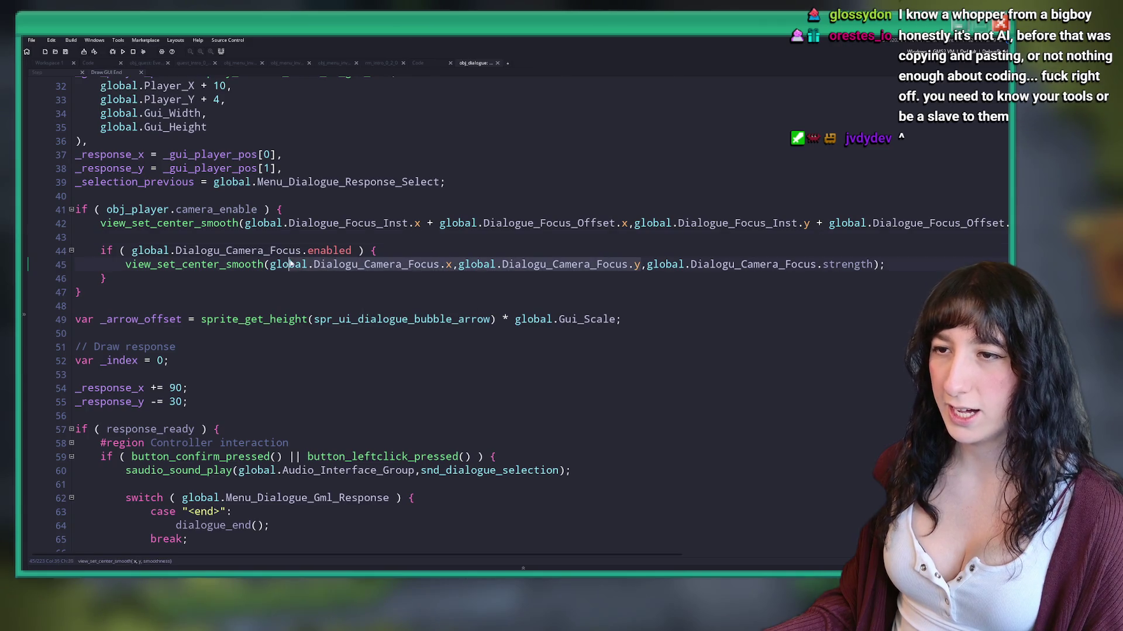
click(413, 250)
key(Return)
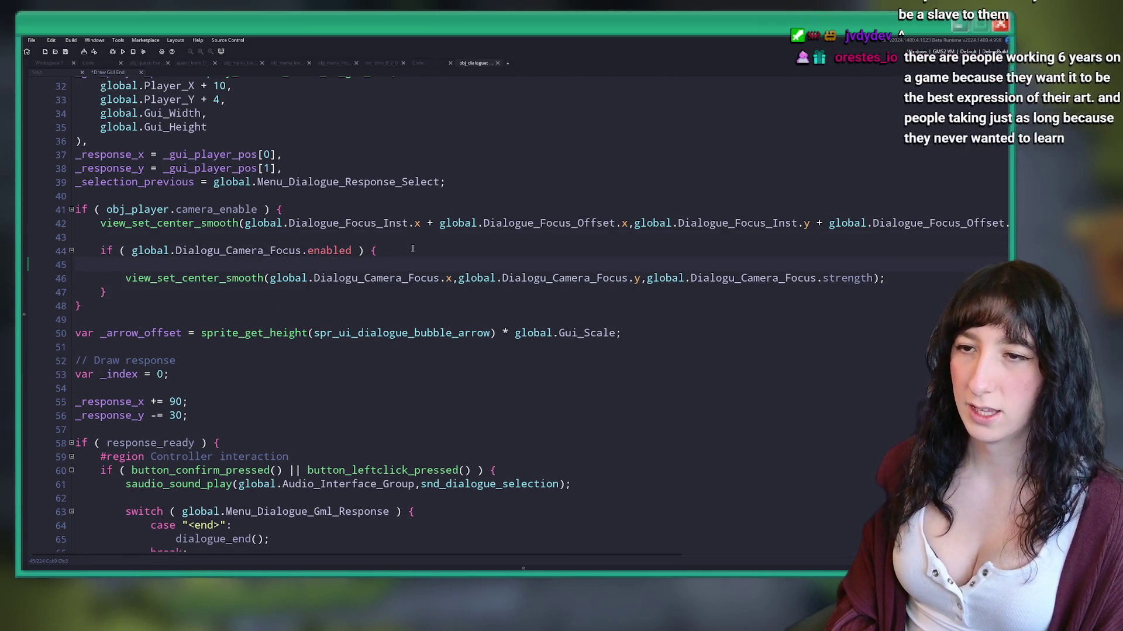
text(if ( global.Dialogu_Camera_Focus.x,global.Dialogu_Camera_Focus.y ) {)
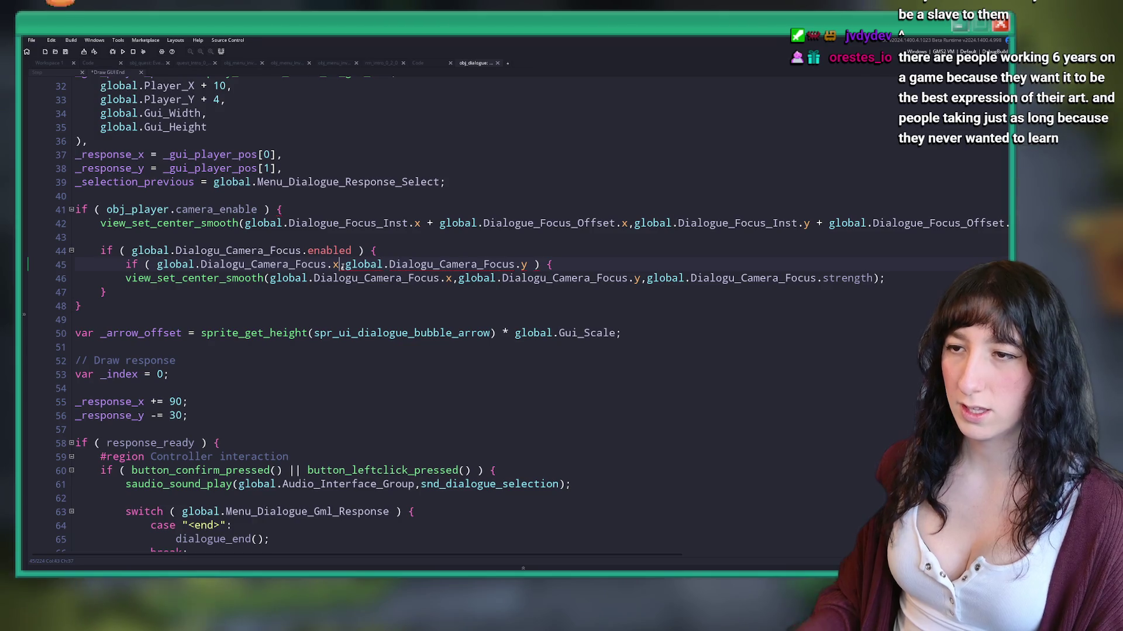
click(340, 265)
text(== undeifne)
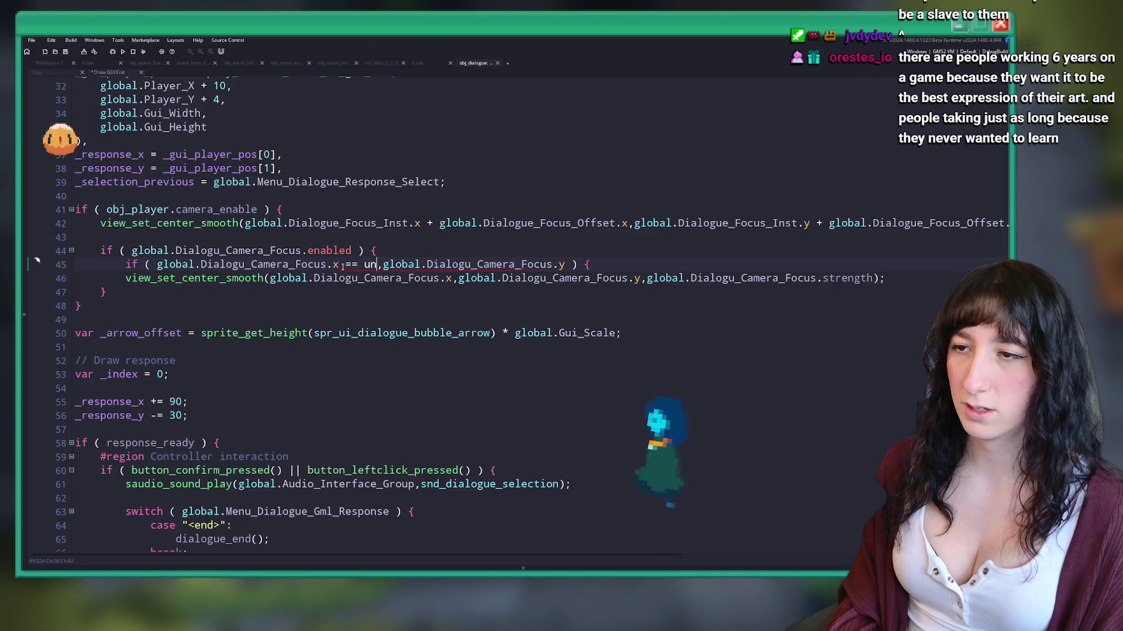
key(BackSpace)
key(BackSpace)
key(BackSpace)
text(efined)
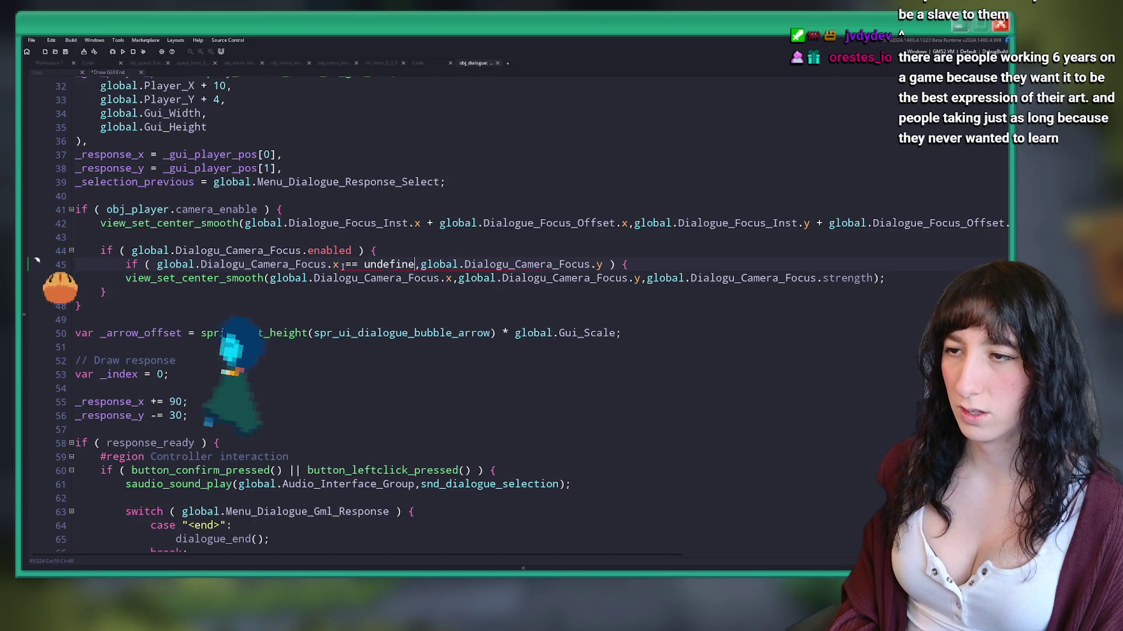
key(Delete)
text(&&)
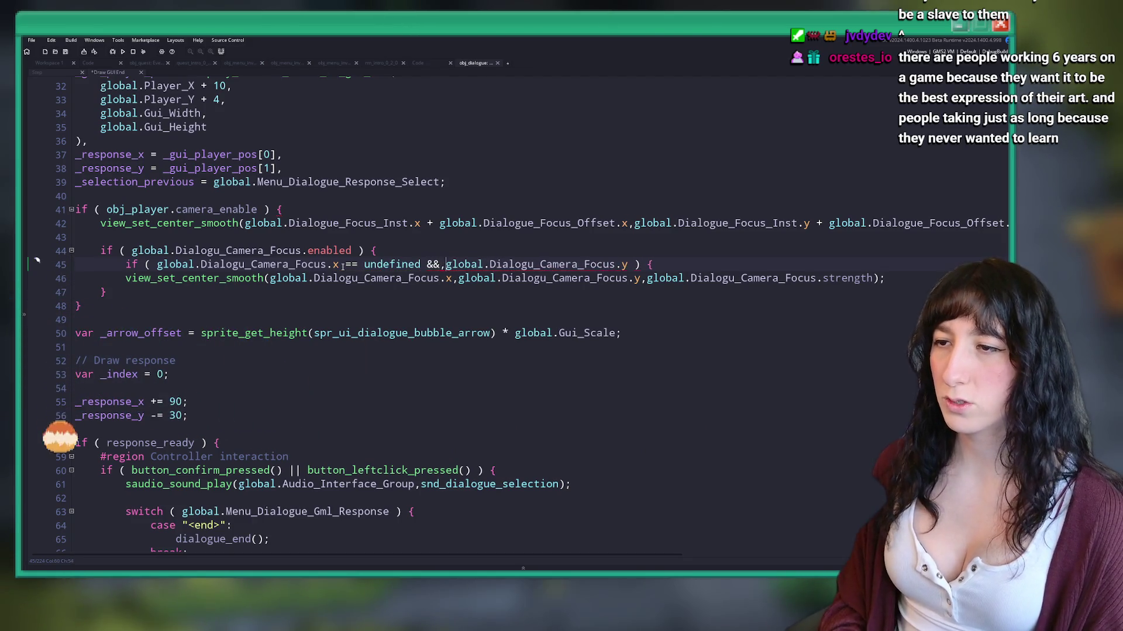
click(629, 264)
text(== und)
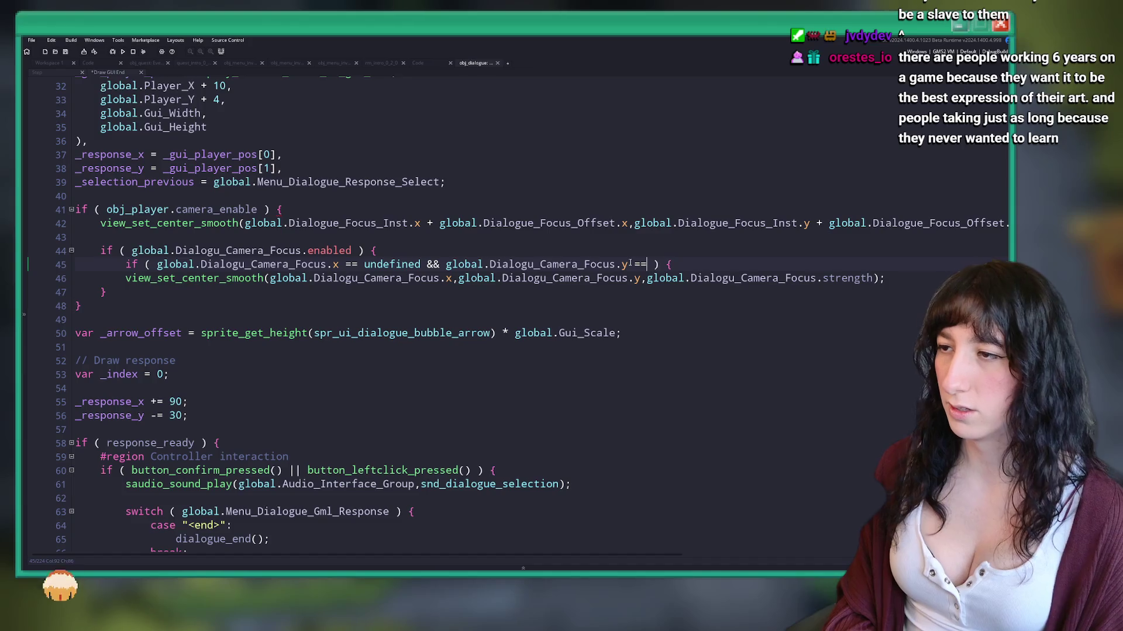
text(efined)
click(338, 241)
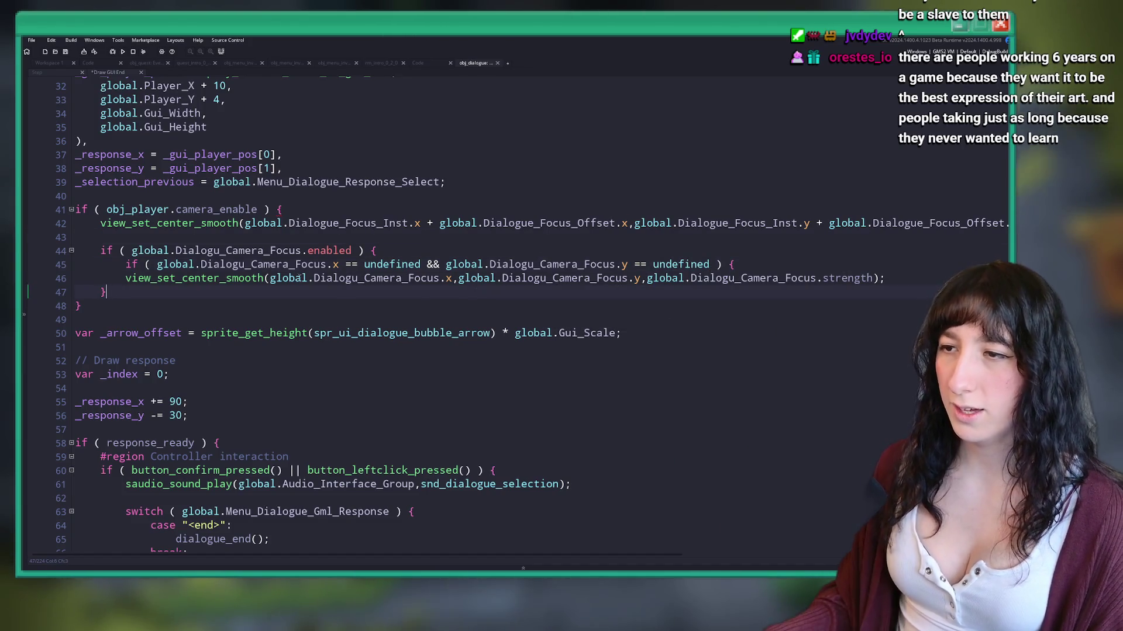
Step: Indent the centring call inside the new check and add an empty '} else { }' branch
key(Up)
key(Tab)
key(End)
key(Return)
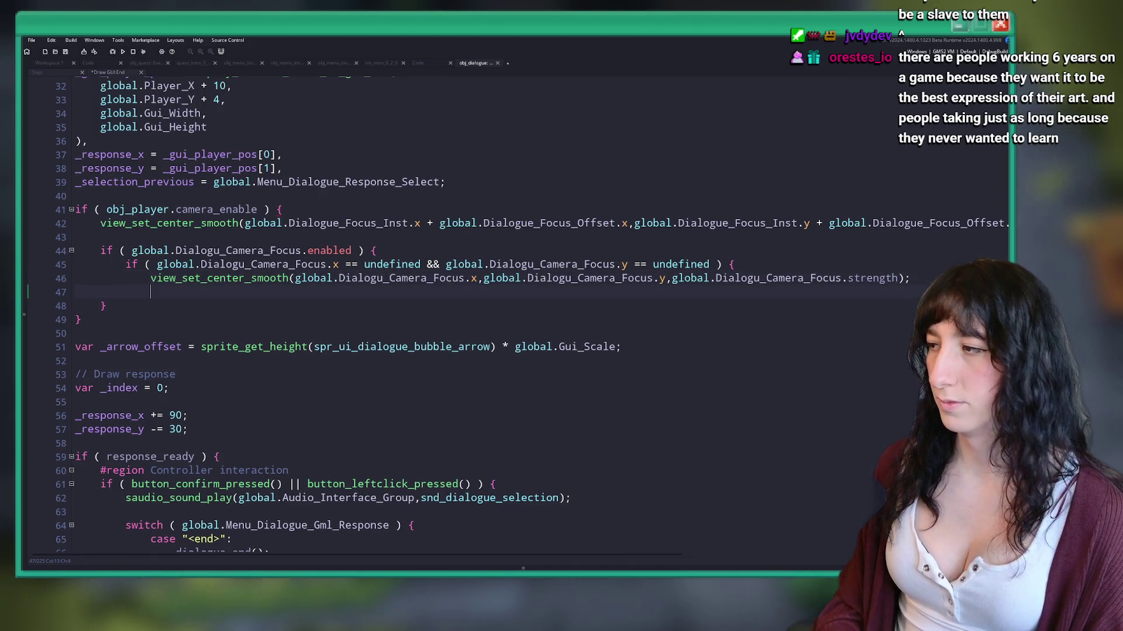
text(} else {)
key(Return)
text(})
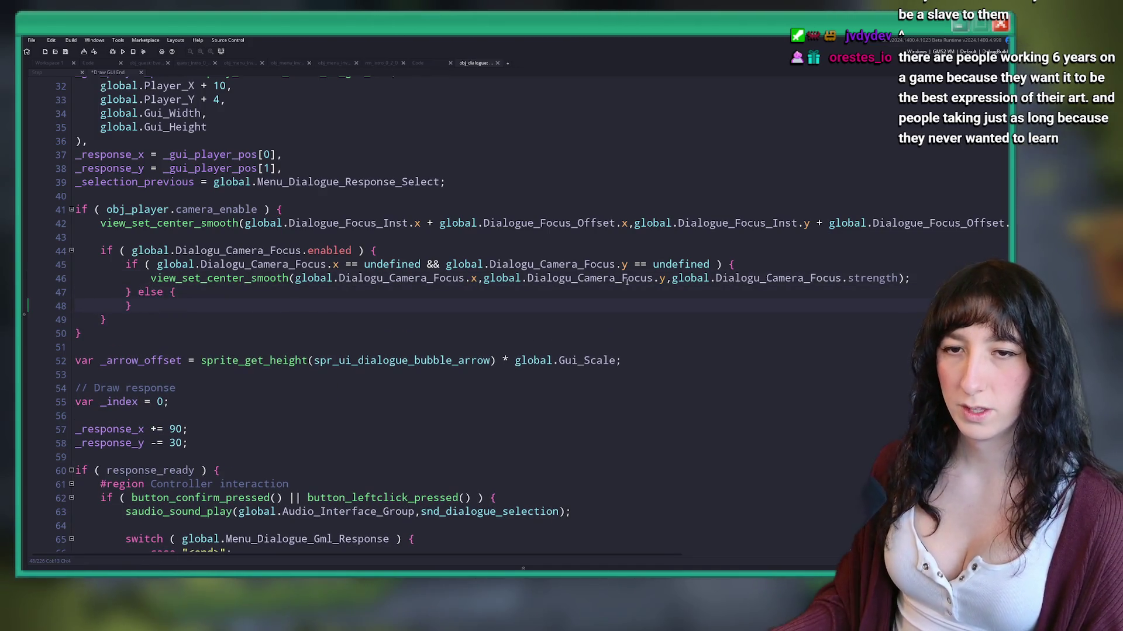
click(225, 280)
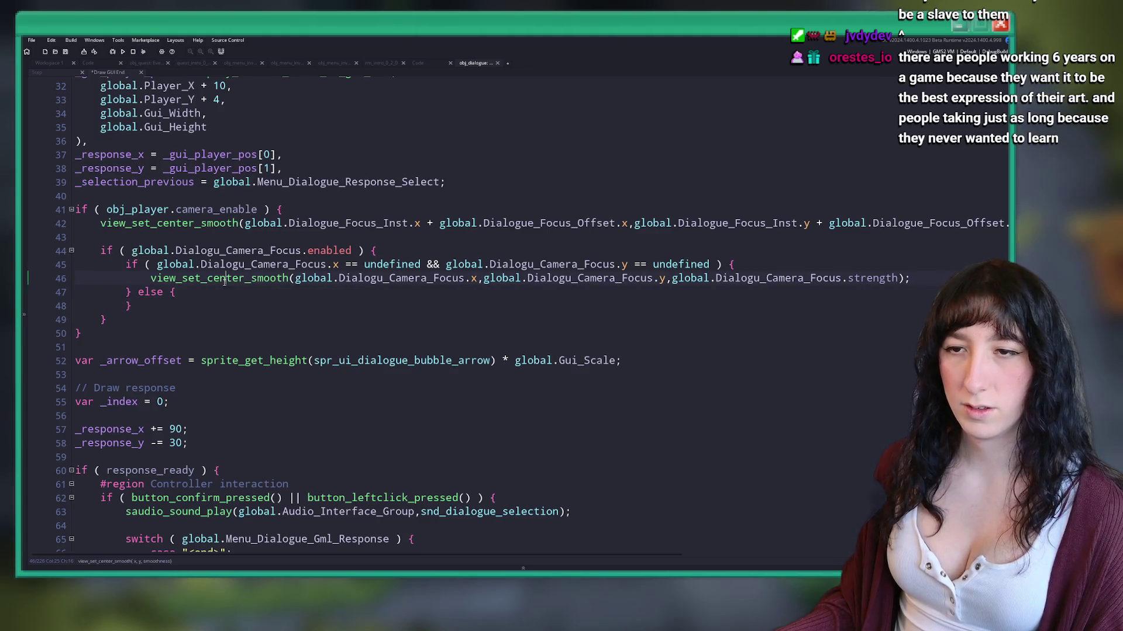
click(235, 292)
key(Return)
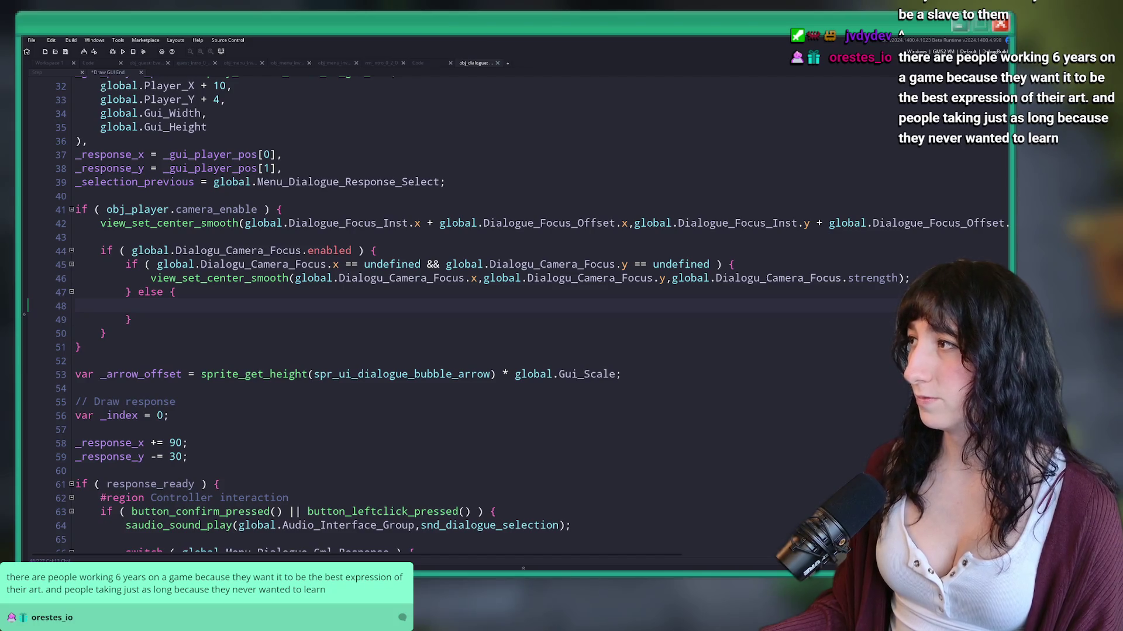
Step: Copy the centring call line and put the caret on the empty else line
drag(909, 278, 151, 279)
key(ctrl+c)
click(173, 299)
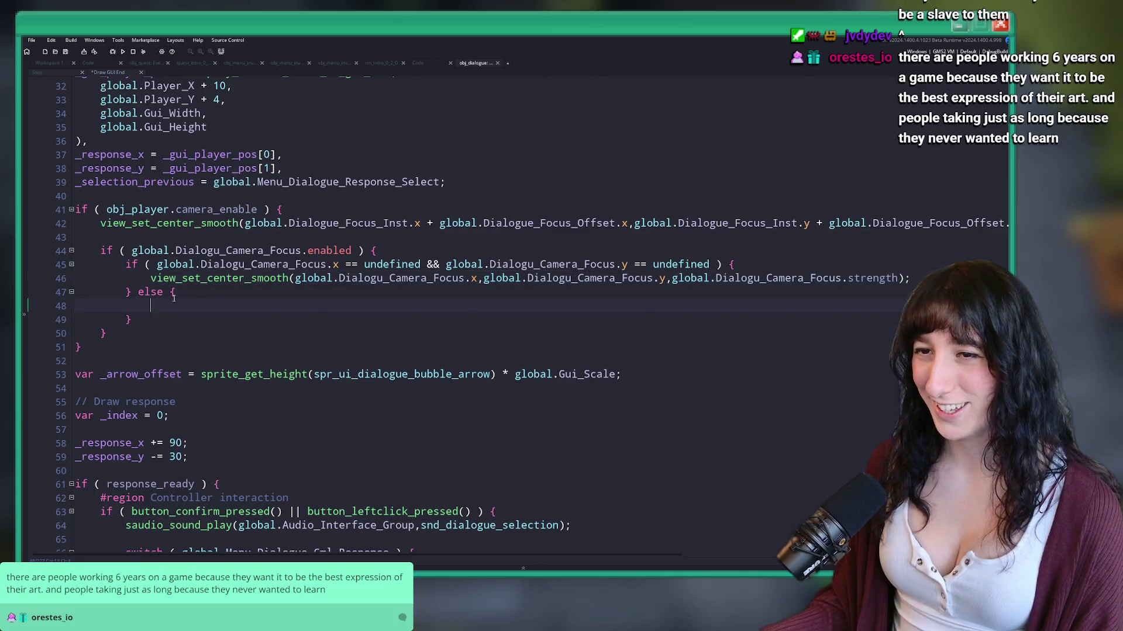
Step: Paste the centring call into the else branch and replace line 46 with line 42's instance-based camera call
key(ctrl+v)
key(Up)
key(Up)
key(Up)
key(End)
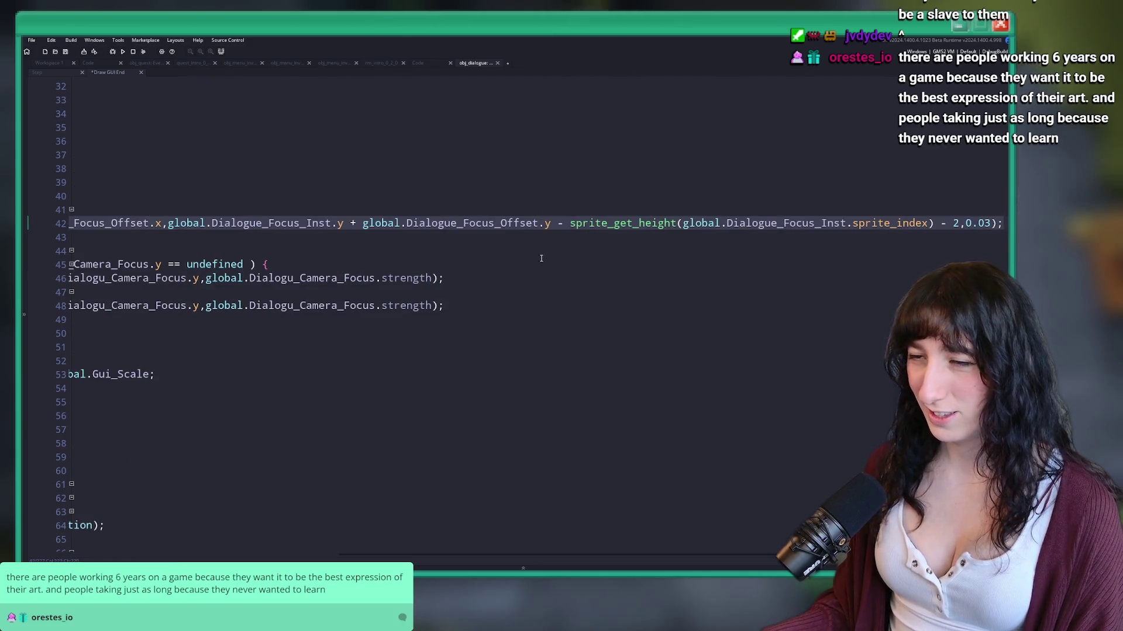
key(Down)
key(Down)
key(Down)
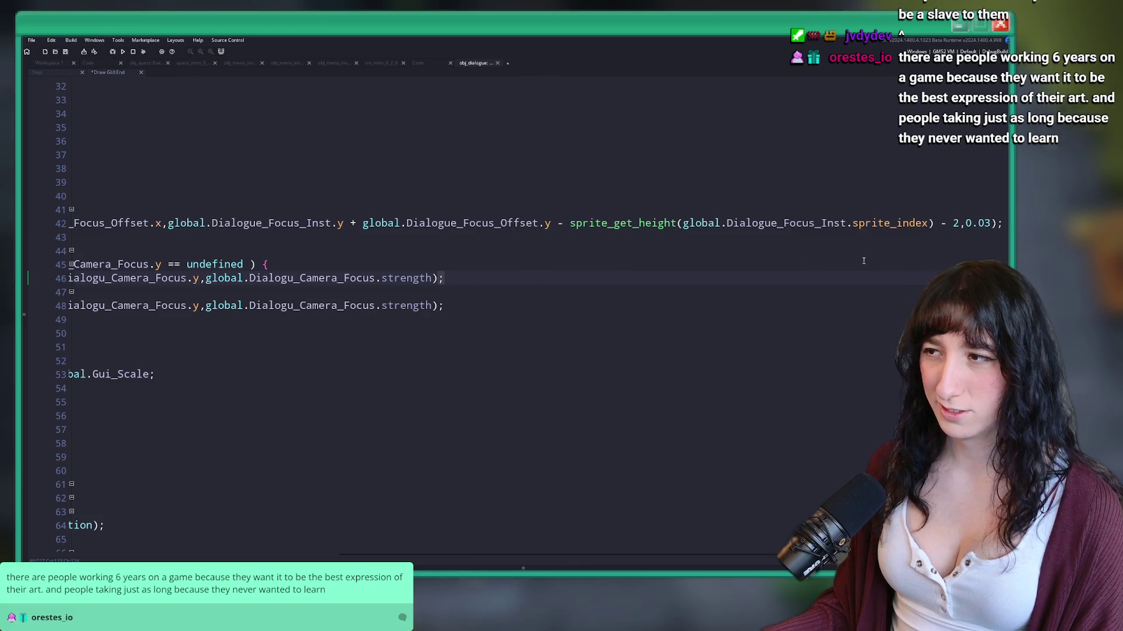
key(Up)
key(Up)
key(Up)
key(Home)
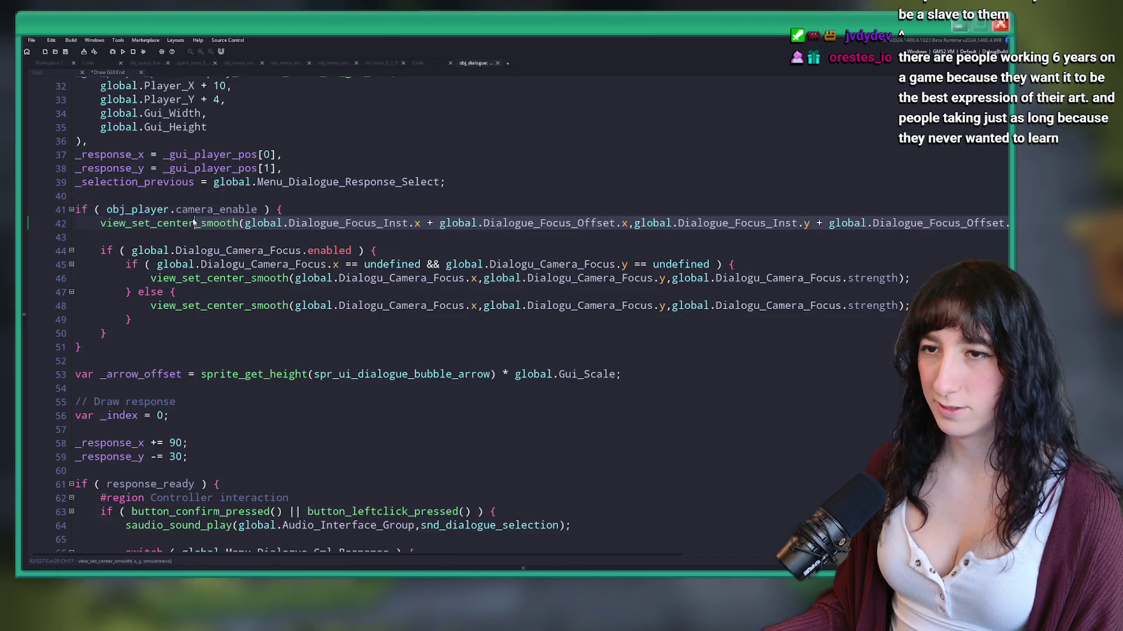
click(719, 280)
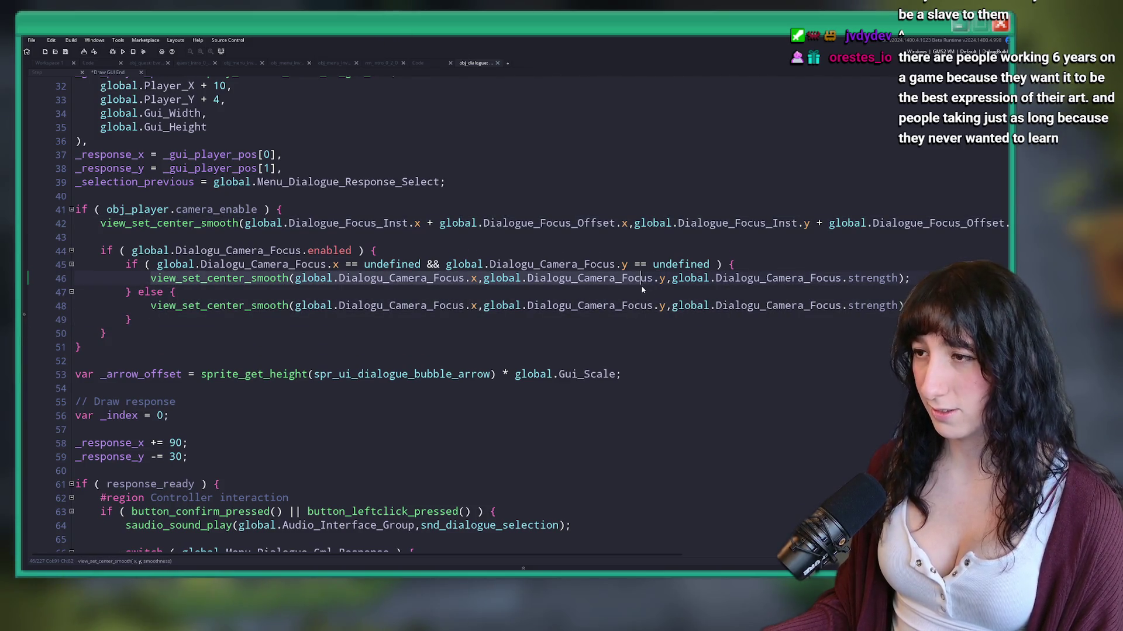
key(ctrl+v)
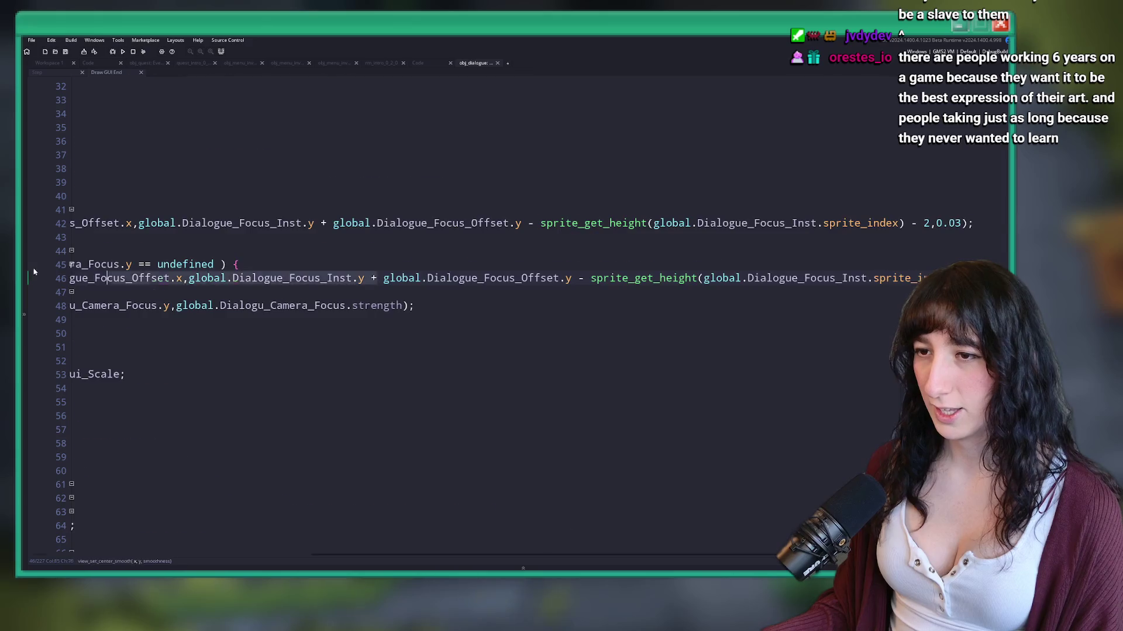
Step: Review the else-branch camera calls on lines 47–50
click(429, 305)
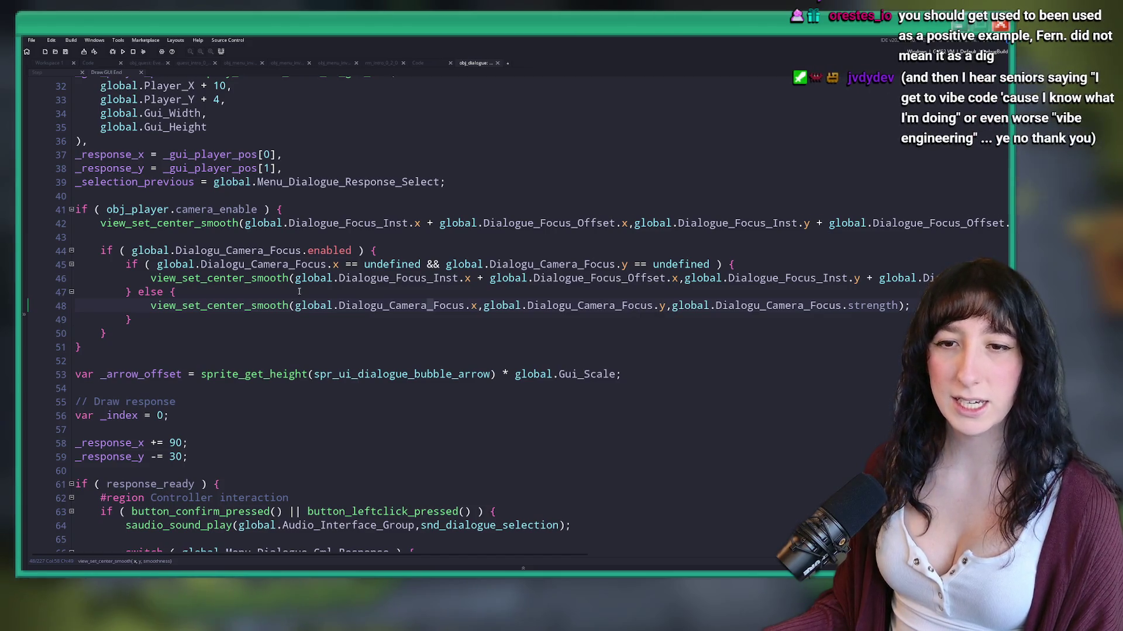
click(254, 287)
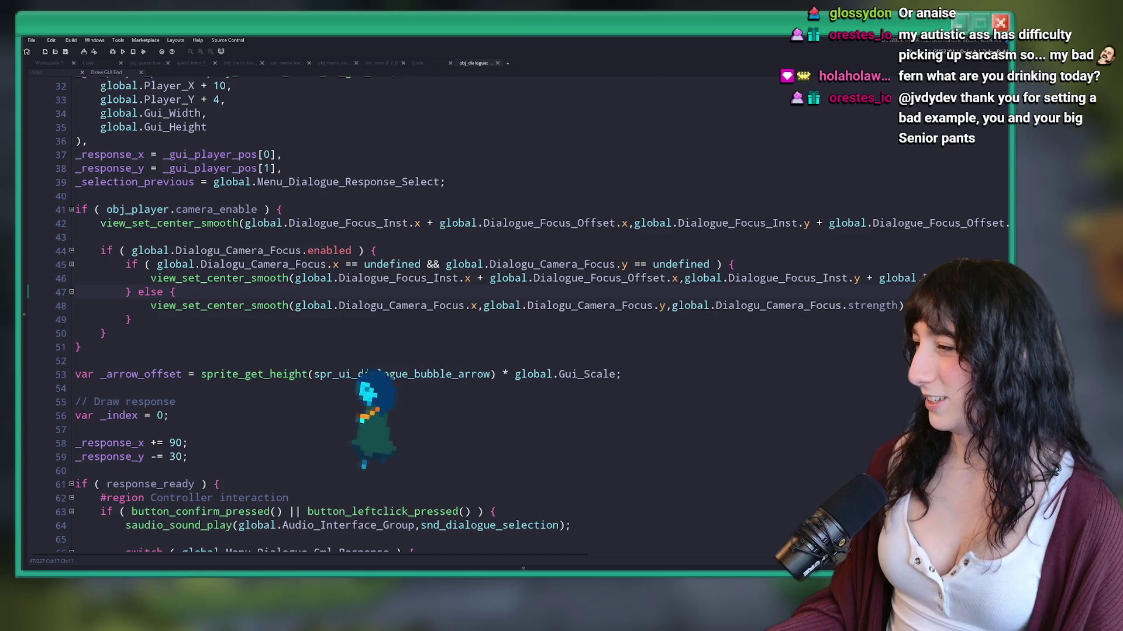
mouse_move(423, 219)
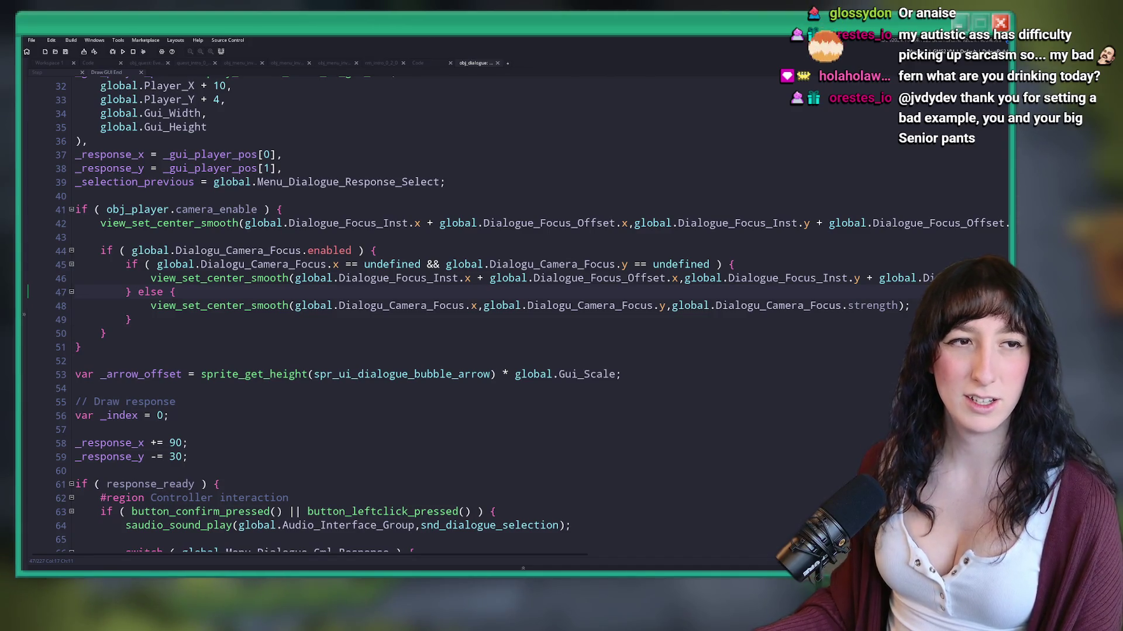
click(403, 335)
click(403, 293)
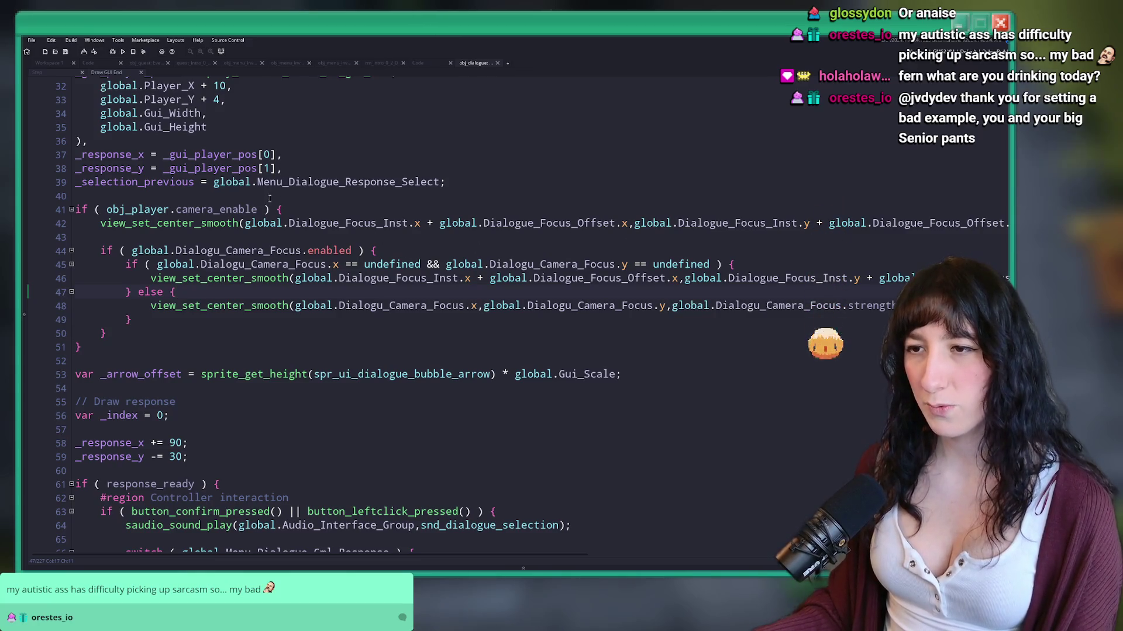
click(49, 73)
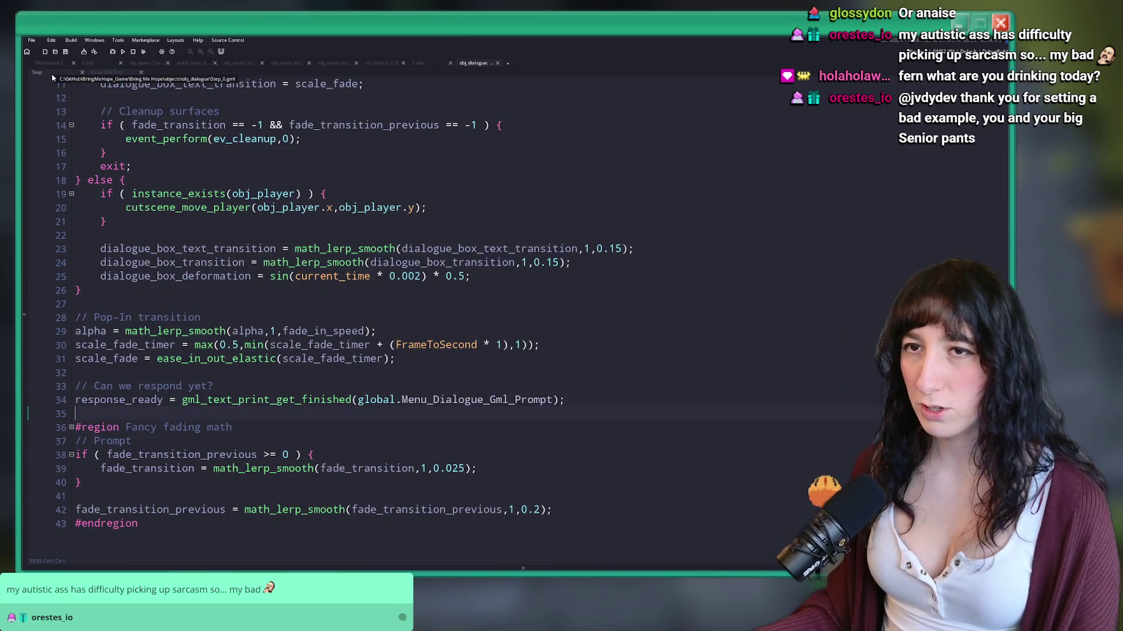
Step: Search the project for the dialogue_end definition and widen its code window
click(107, 72)
scroll(264, 313, down, 7)
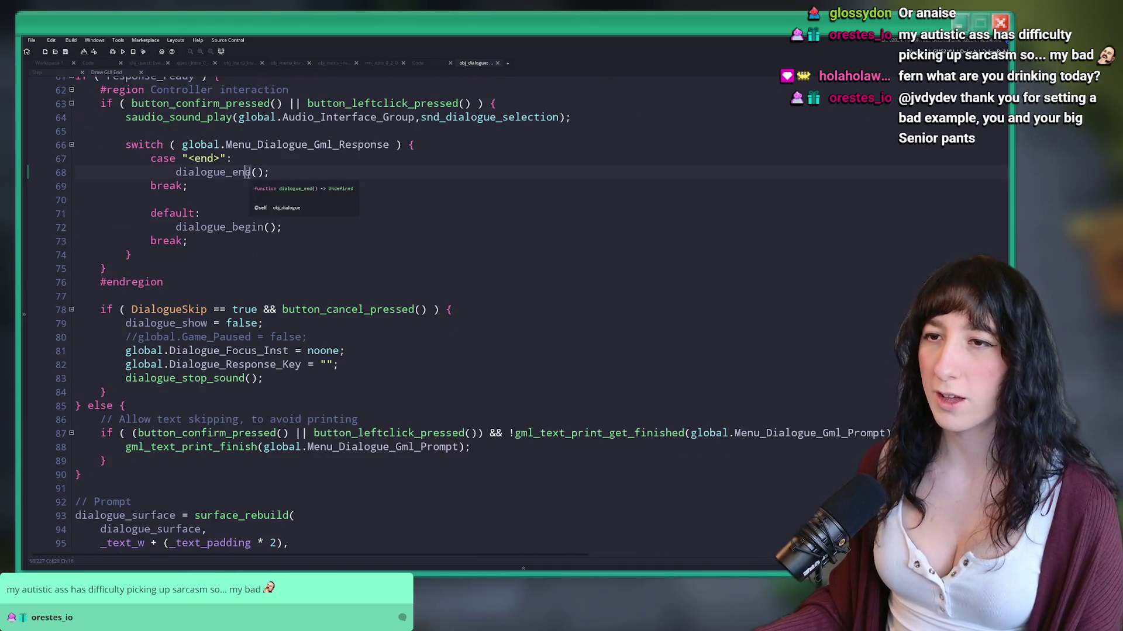
key(ctrl+f)
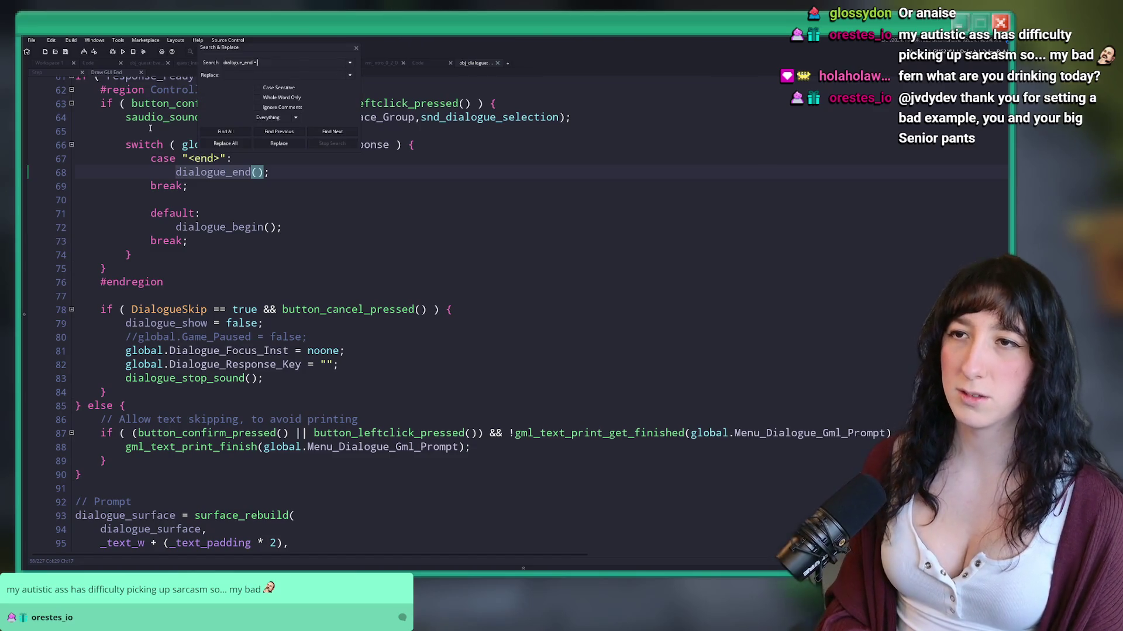
text(func)
key(Return)
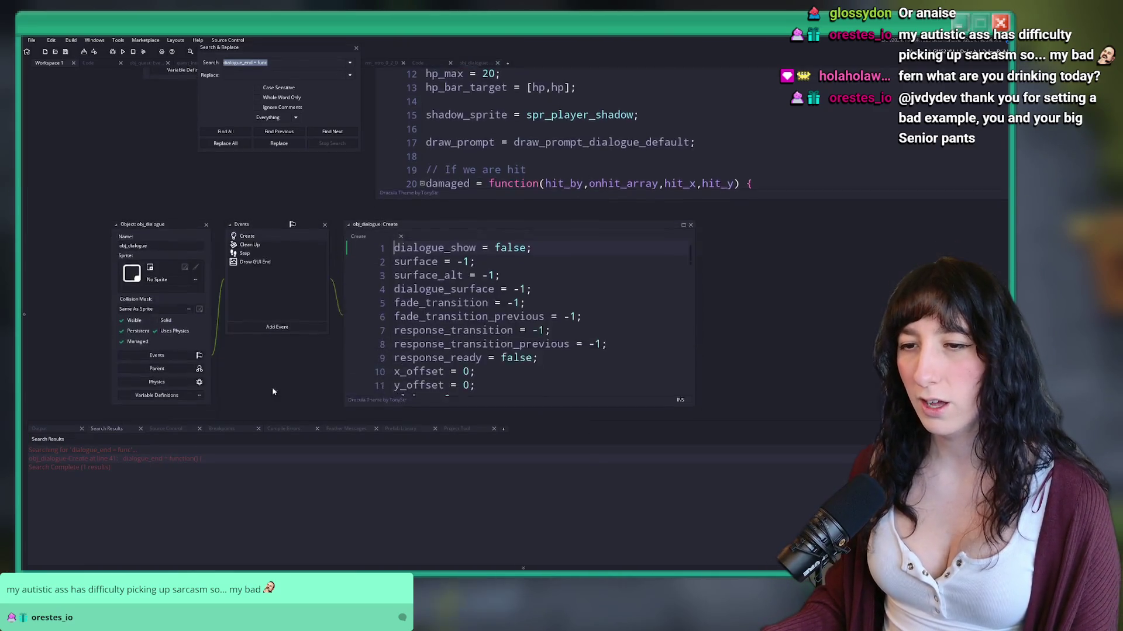
click(643, 196)
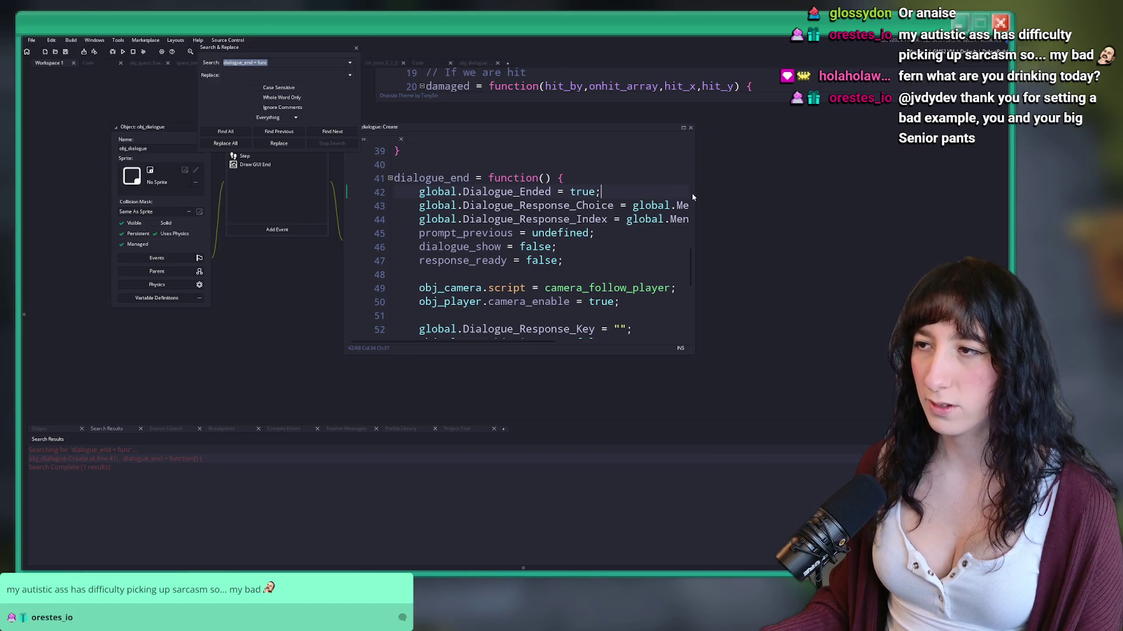
drag(694, 193, 874, 193)
click(782, 170)
scroll(776, 192, down, 4)
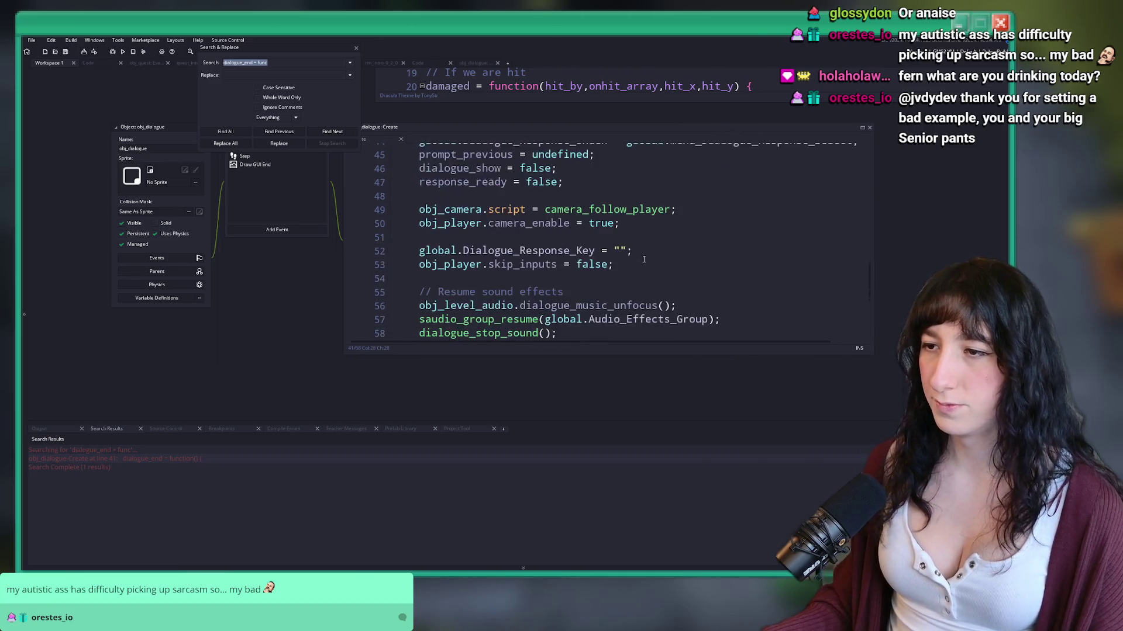
scroll(605, 251, up, 4)
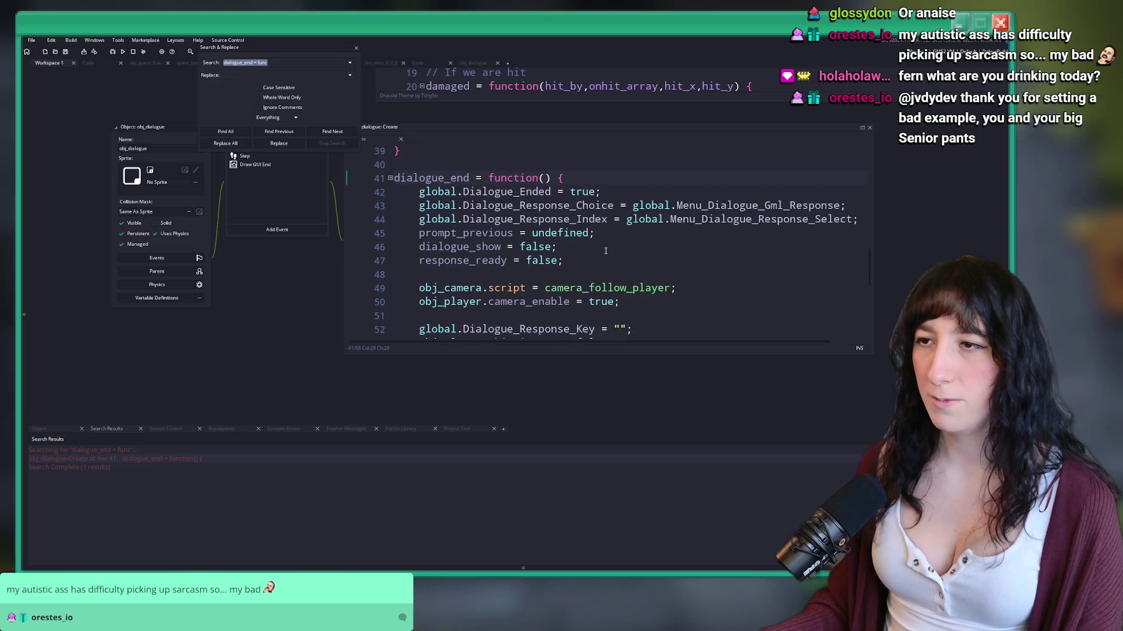
Step: At the top of dialogue_end, set Dialogu_Camera_Focus.enabled = false and its x and y to undefined
key(Return)
text(global.Dialogu)
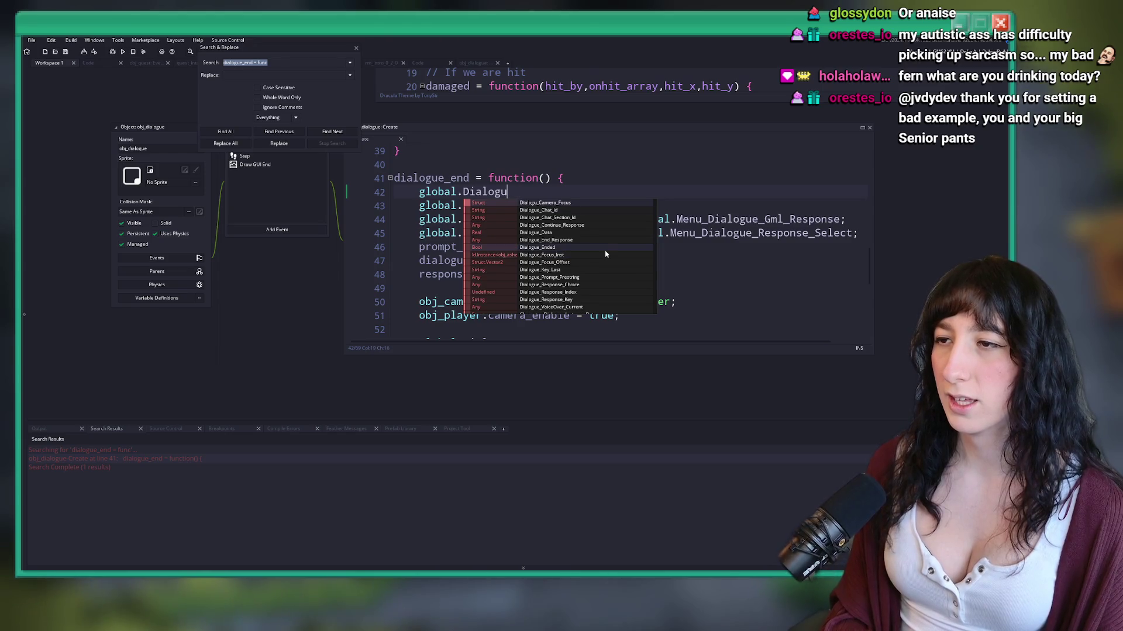
key(Return)
text(.enabledk)
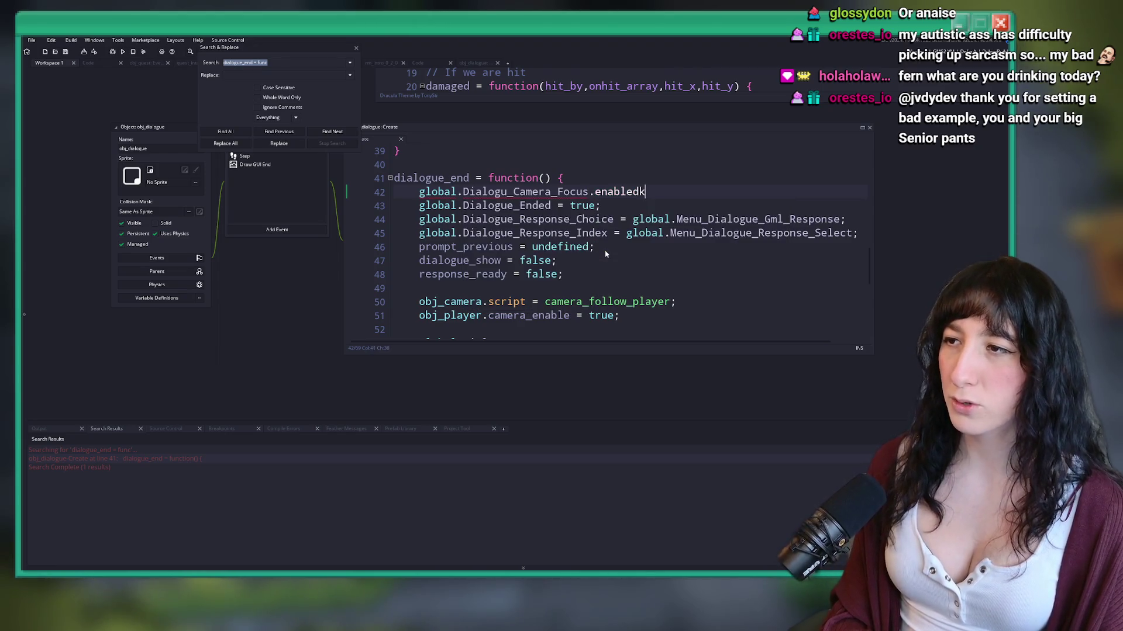
text(lse;)
key(ctrl+d)
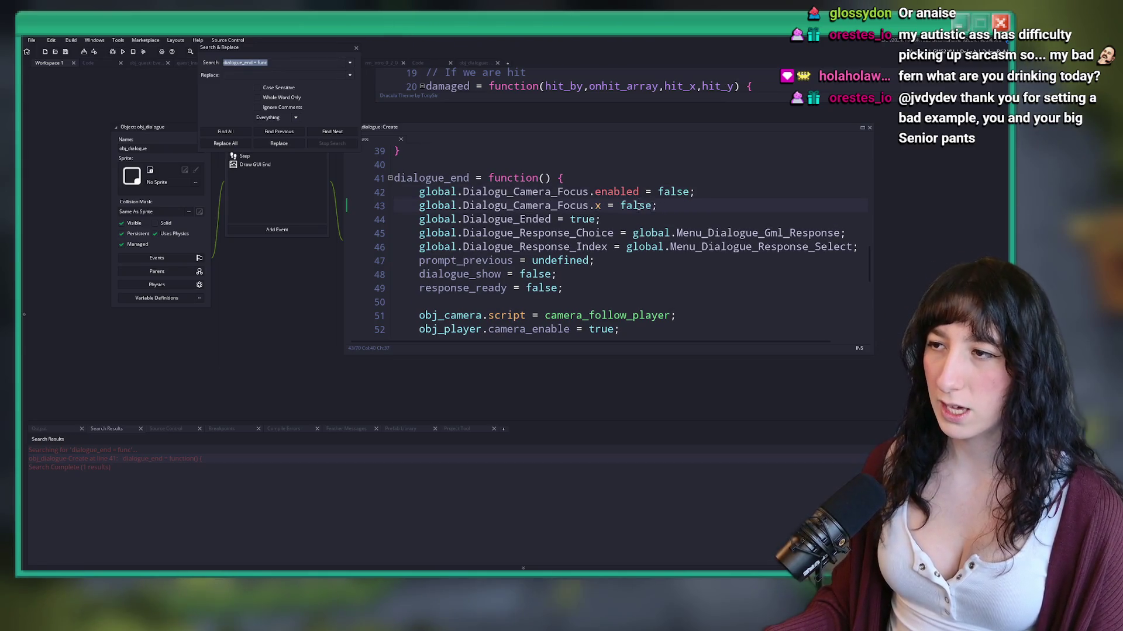
double_click(637, 206)
text(efined)
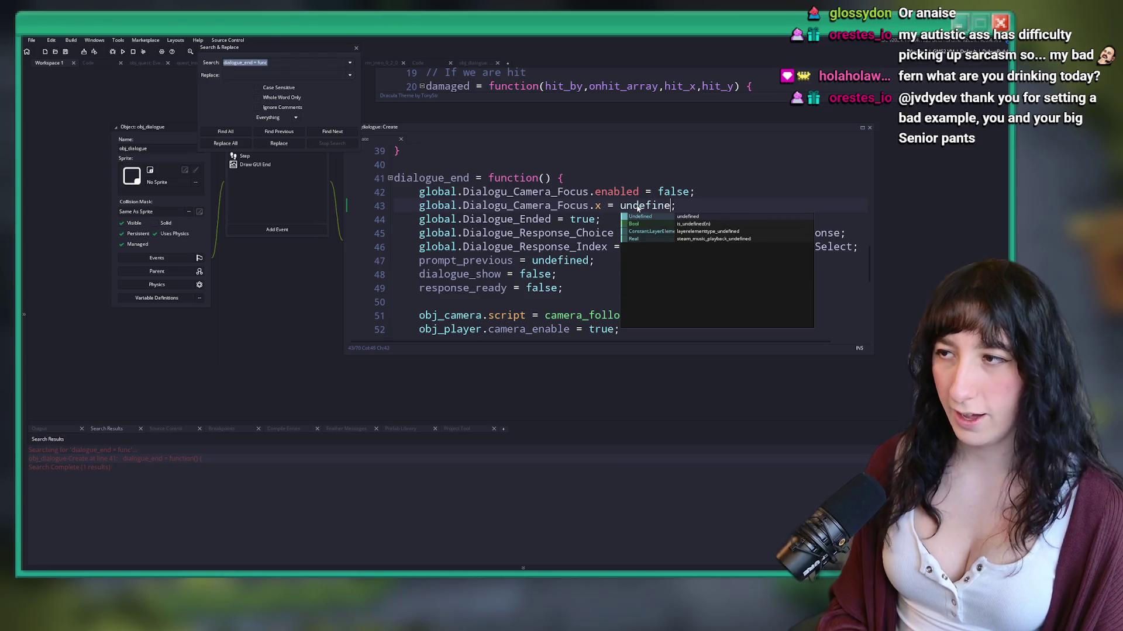
key(ctrl+d)
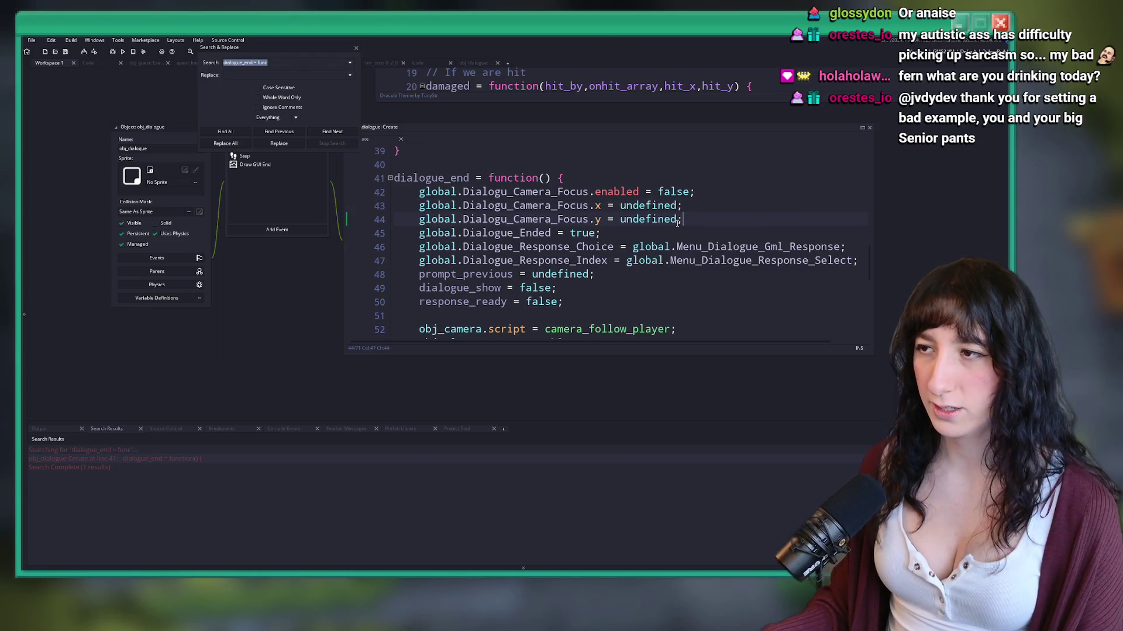
Step: Close the search panel and build and run the game with F5
click(356, 48)
click(753, 202)
key(F5)
scroll(498, 226, up, 3)
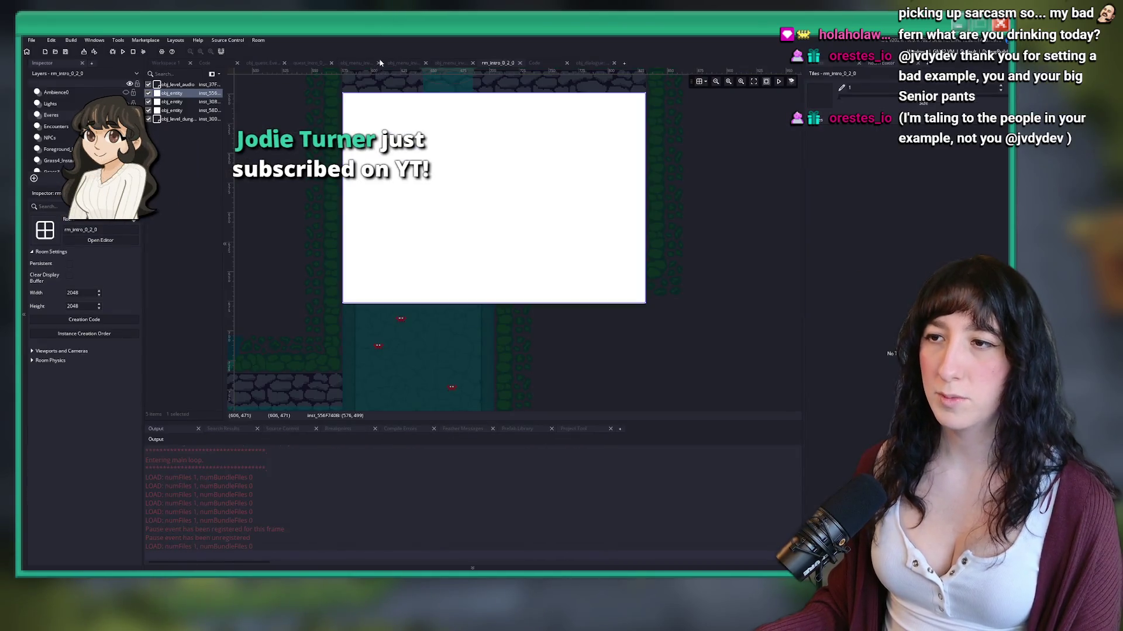
Step: Open the Babyfrog cutscene instance's creation code and stop the running game
double_click(429, 238)
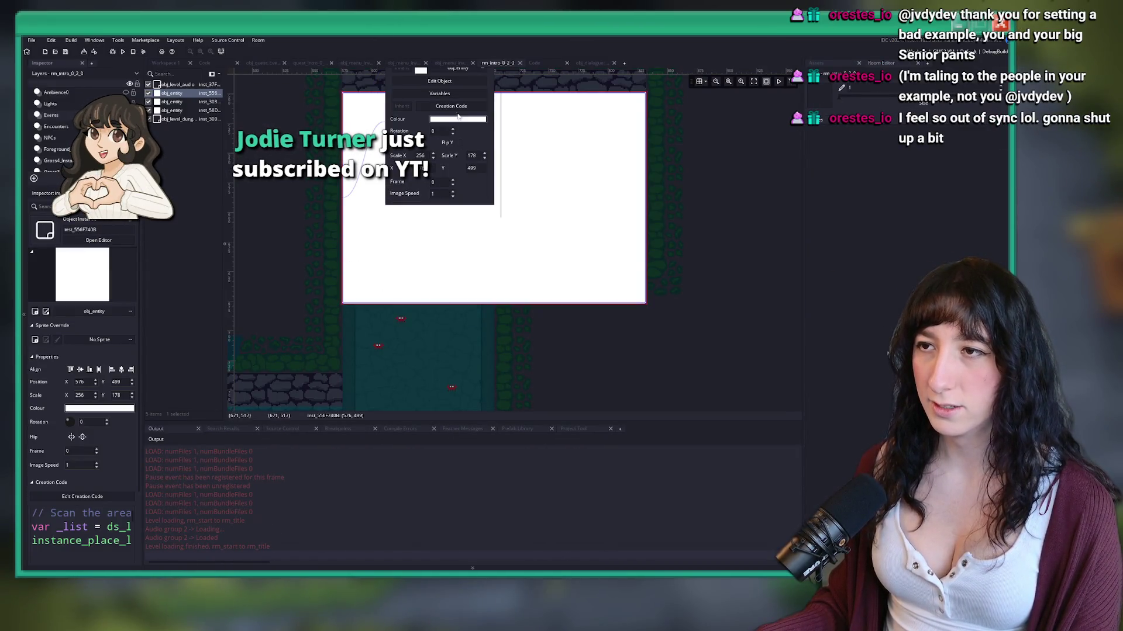
click(439, 125)
scroll(492, 141, down, 7)
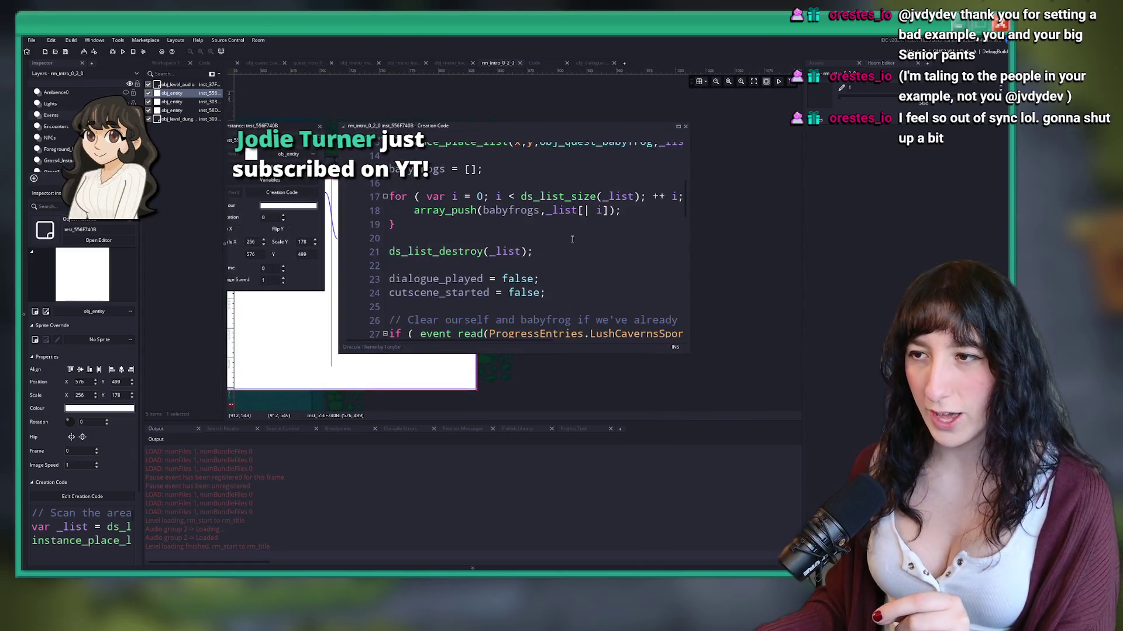
drag(404, 137, 269, 137)
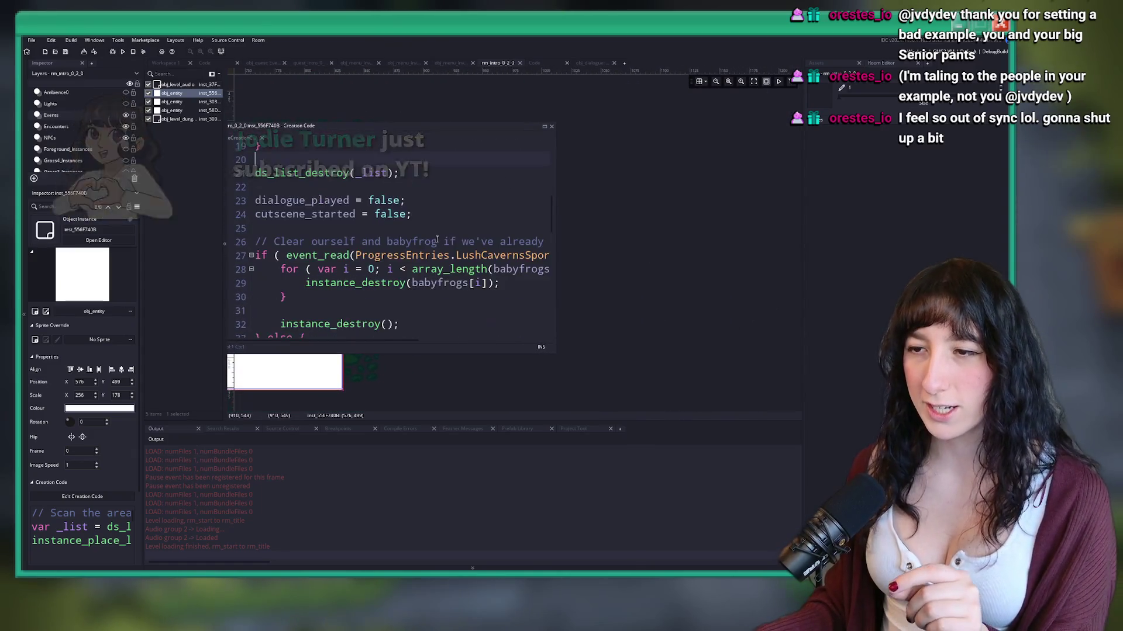
click(134, 52)
scroll(541, 323, down, 4)
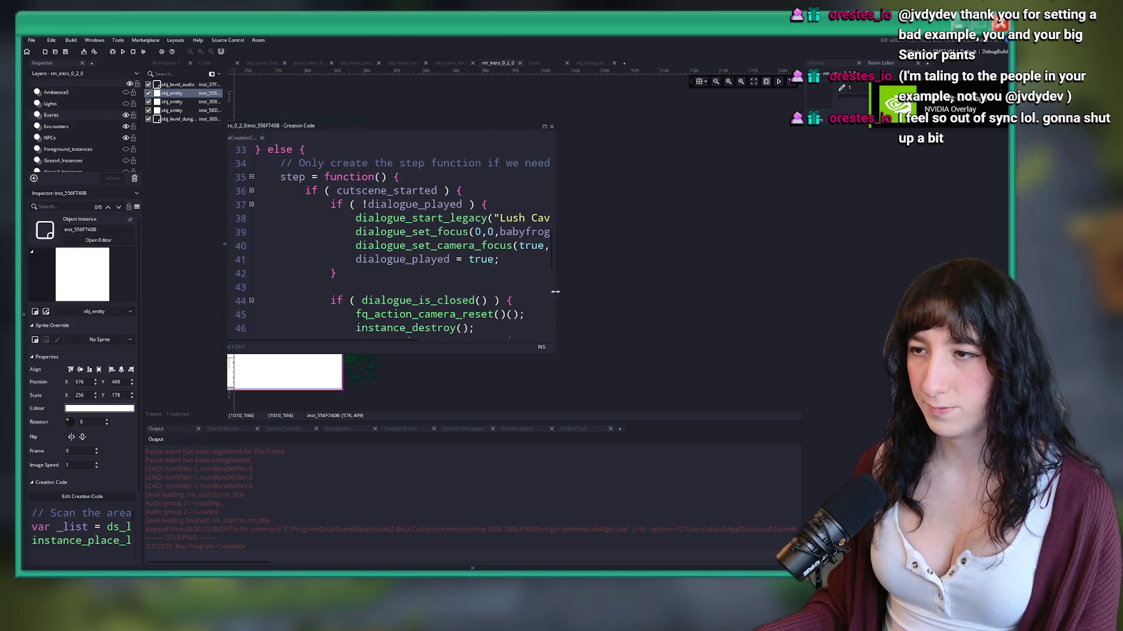
drag(556, 288, 752, 299)
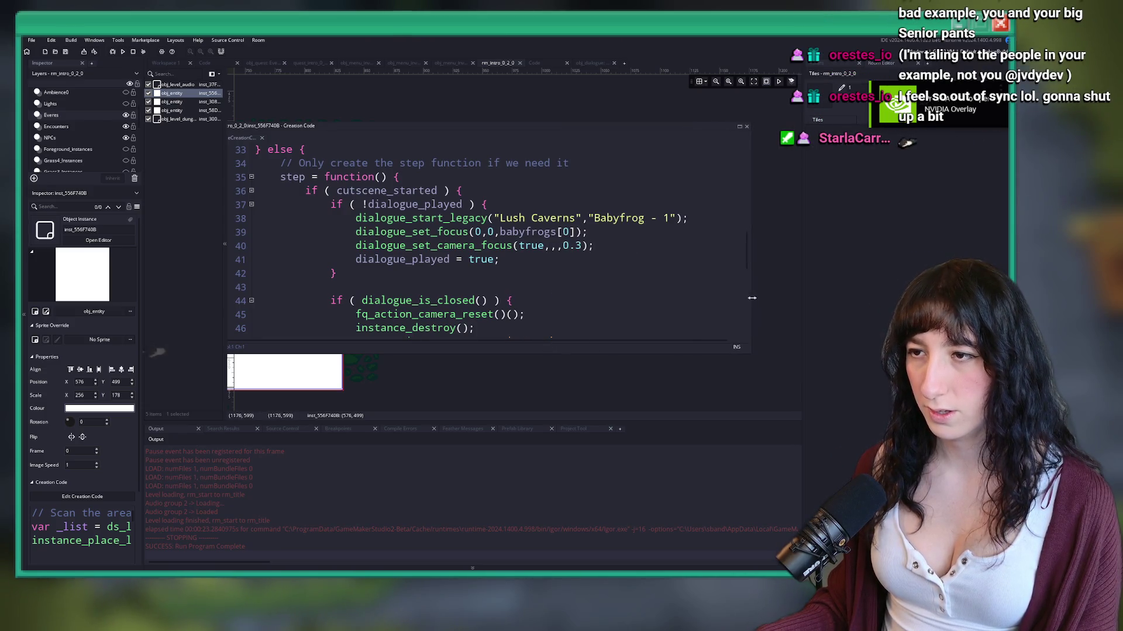
Step: Correct the call to dialogue_set_camera_focus(true,,,0.3) and rebuild and run the game
click(554, 245)
text(,)
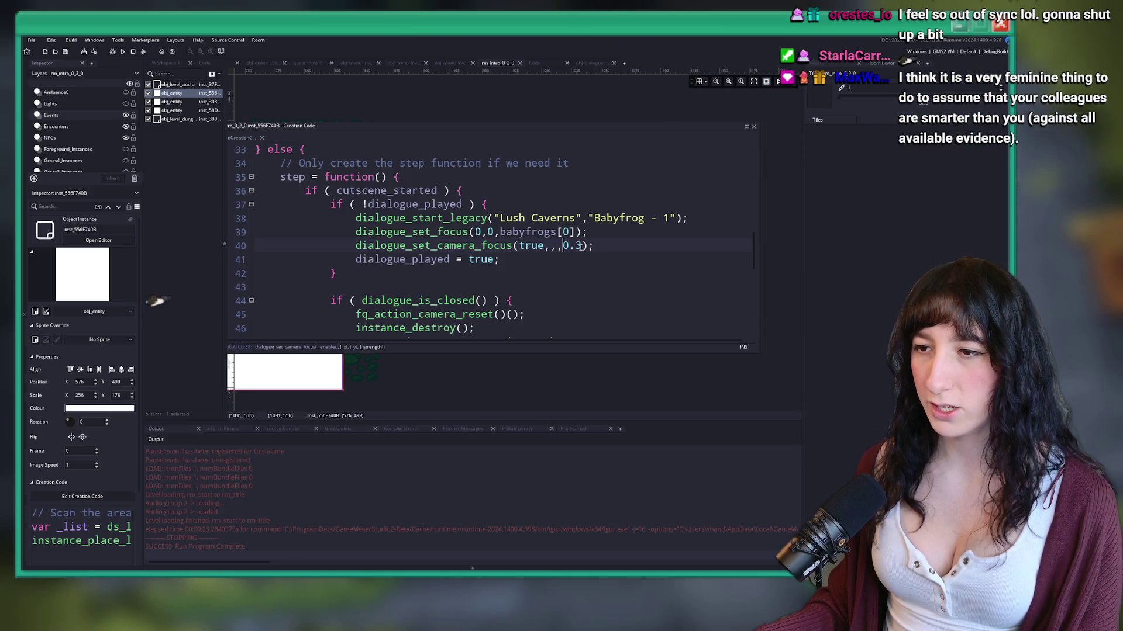
click(380, 245)
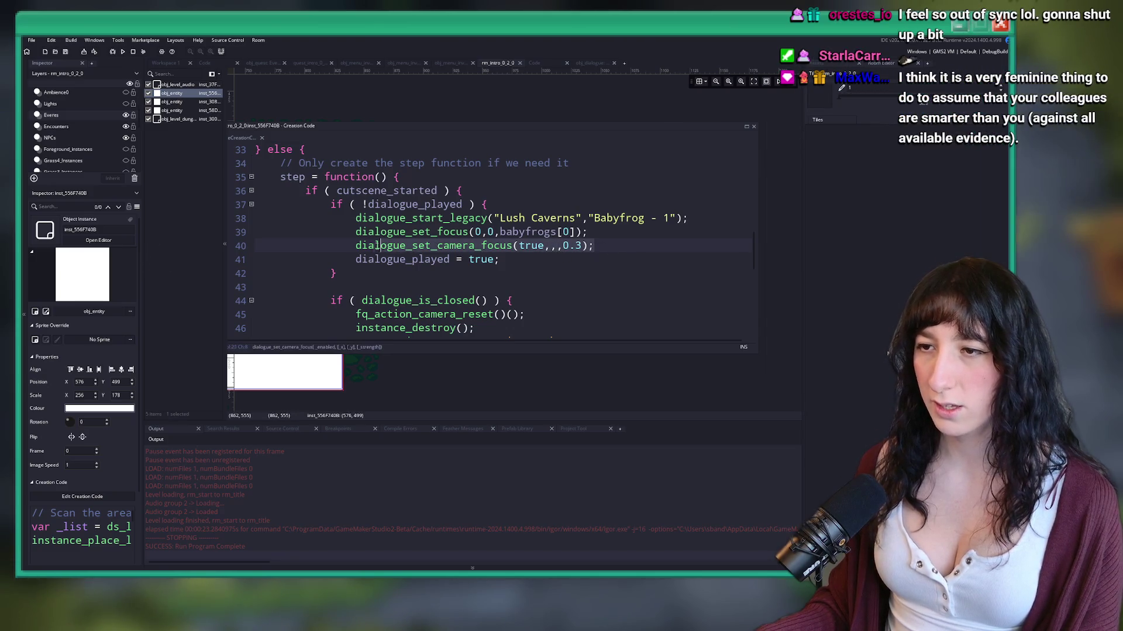
scroll(572, 259, down, 6)
key(F5)
scroll(552, 272, up, 8)
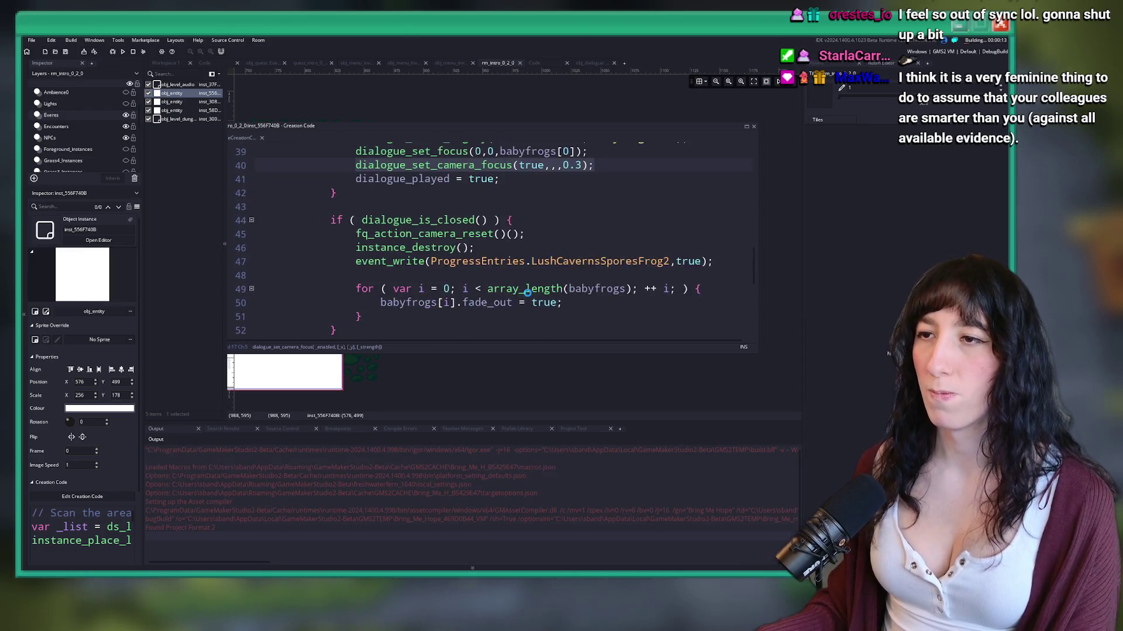
scroll(527, 293, up, 4)
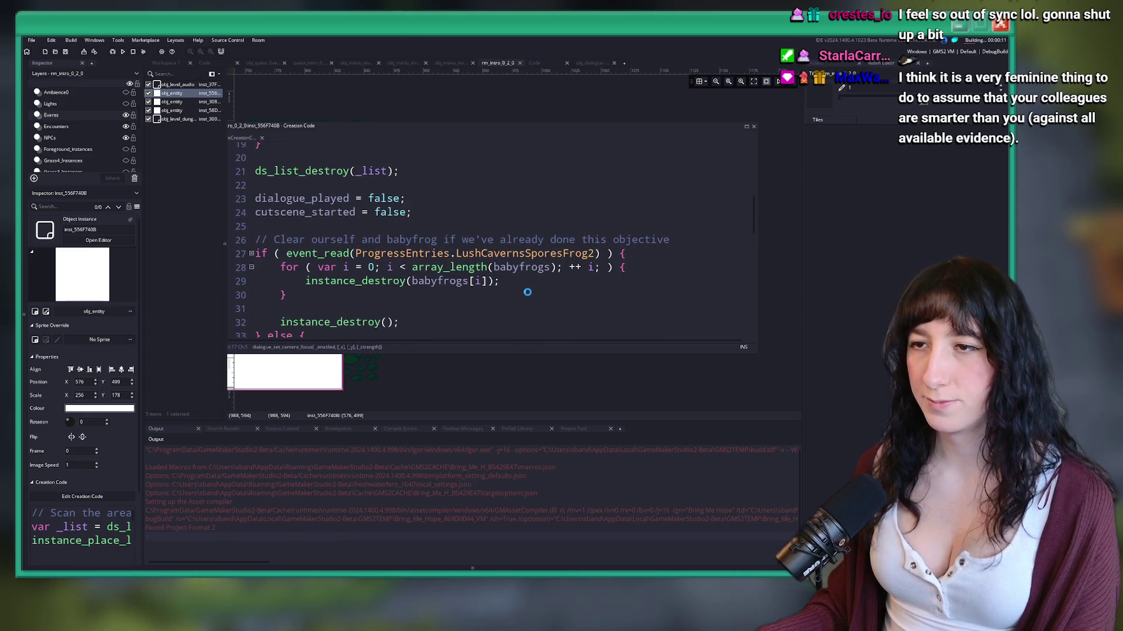
scroll(527, 292, up, 6)
scroll(538, 295, down, 11)
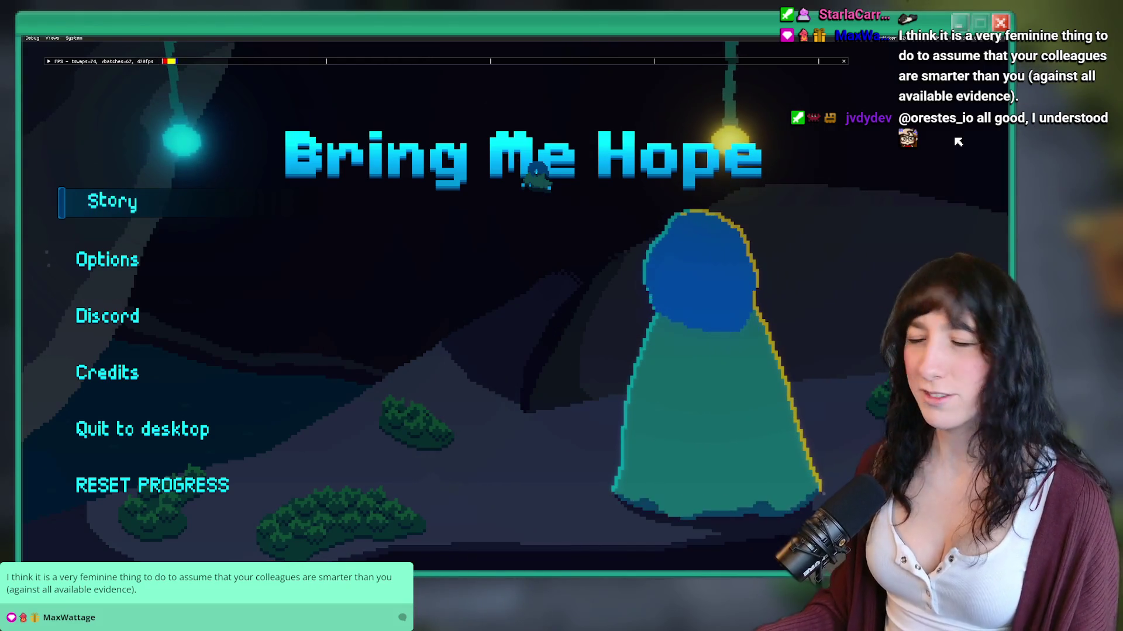
Step: Start the Story, walk north into the letterboxed cutscene room, and leave fullscreen with F11
click(115, 205)
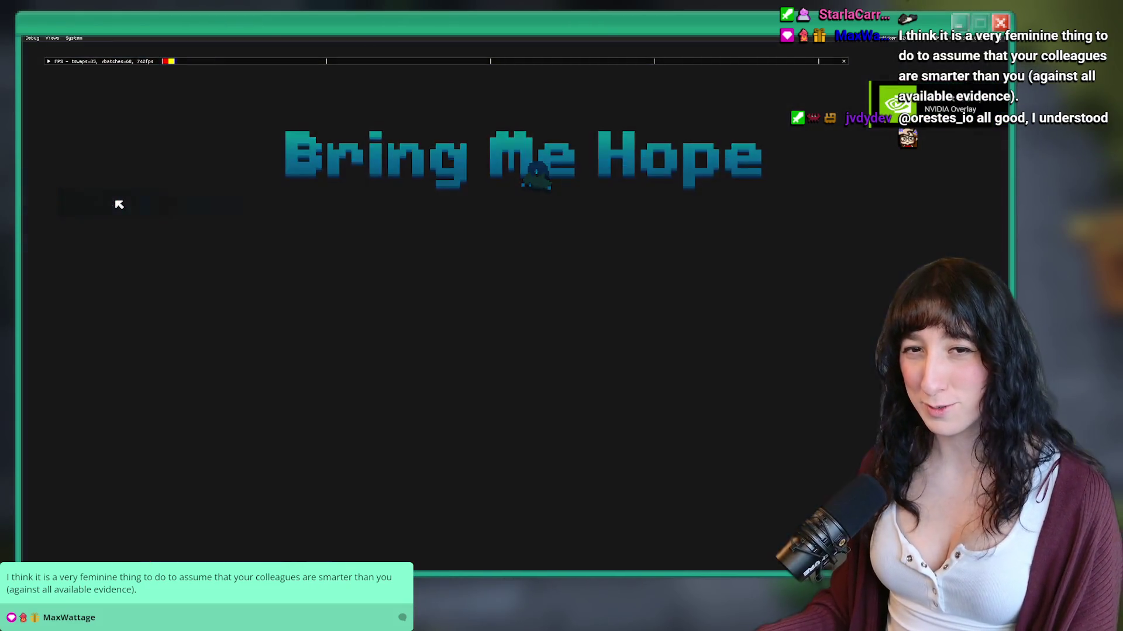
key(w)
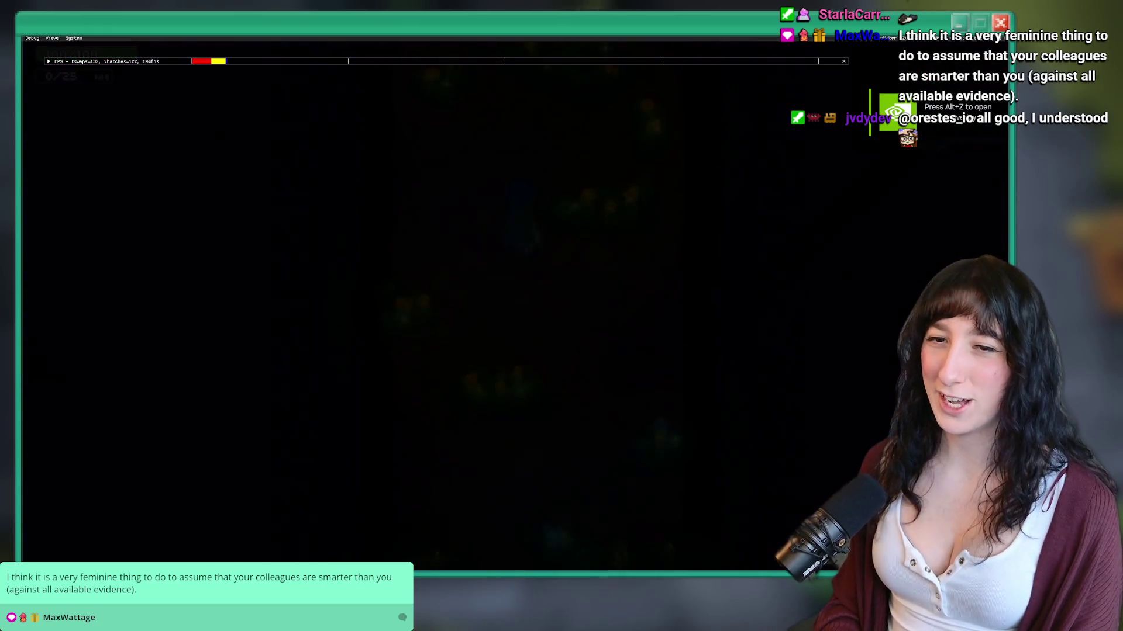
key(w)
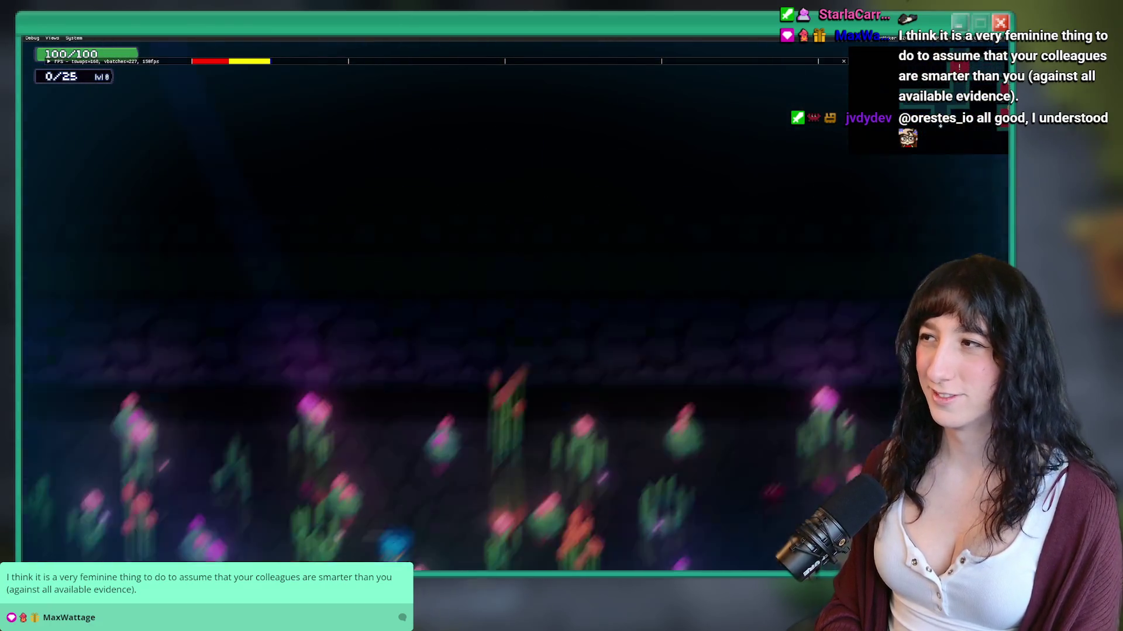
key(w)
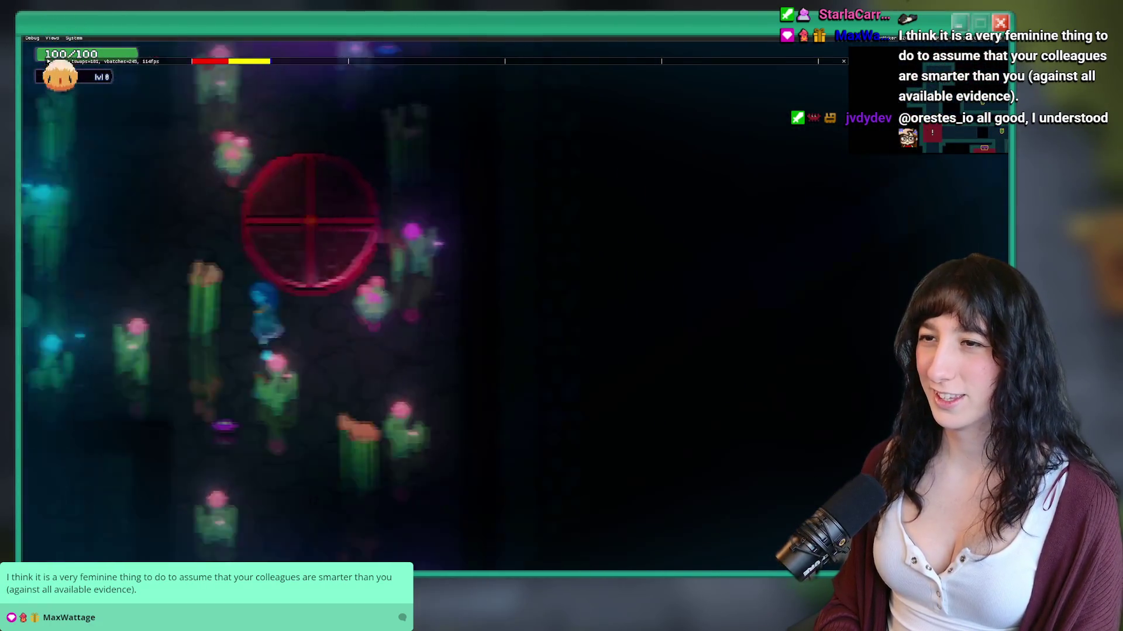
key(w)
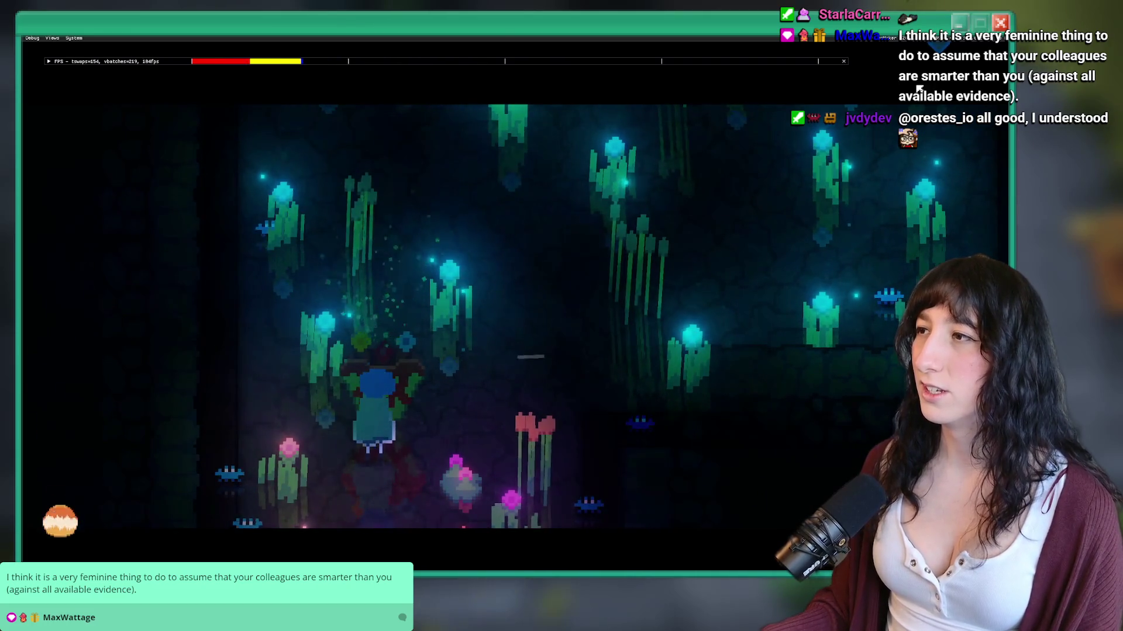
key(F11)
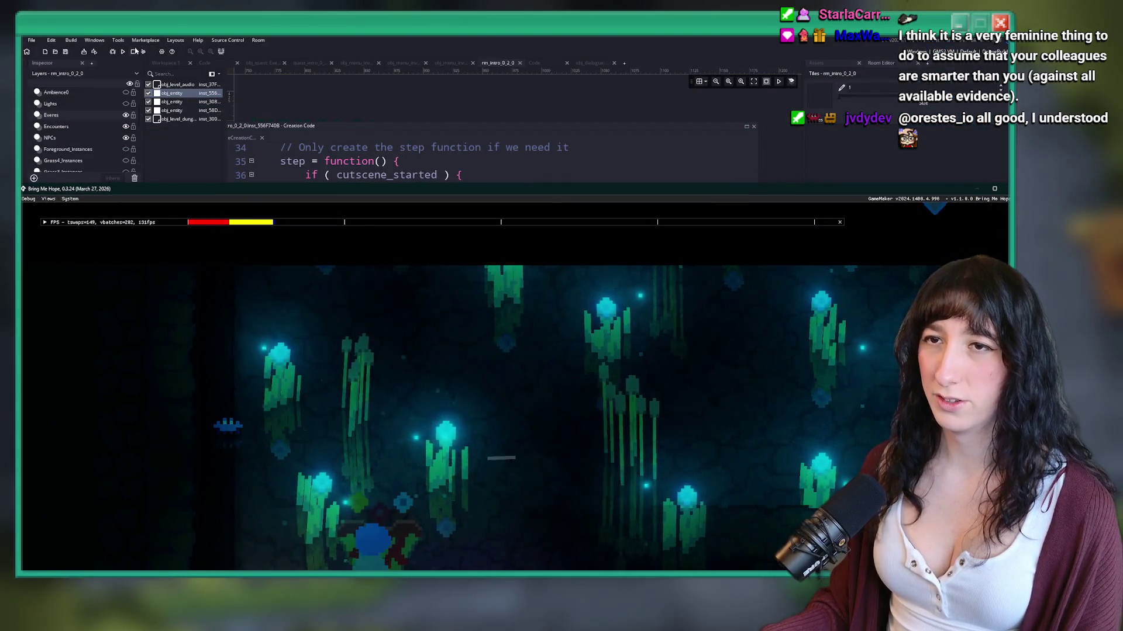
Step: Replace the hard-coded true with _enabled on line 313 of dialogue_set_camera_focus and save scr_dialogue
key(Escape)
click(459, 231)
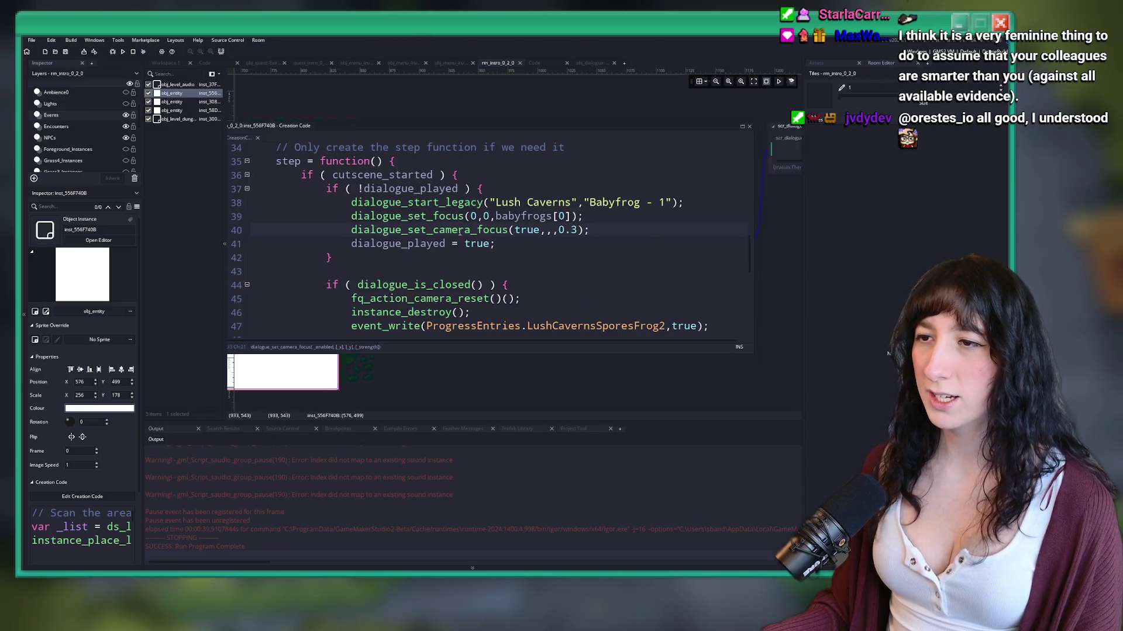
key(F12)
double_click(635, 176)
key(ctrl+c)
double_click(665, 191)
key(ctrl+v)
key(ctrl+s)
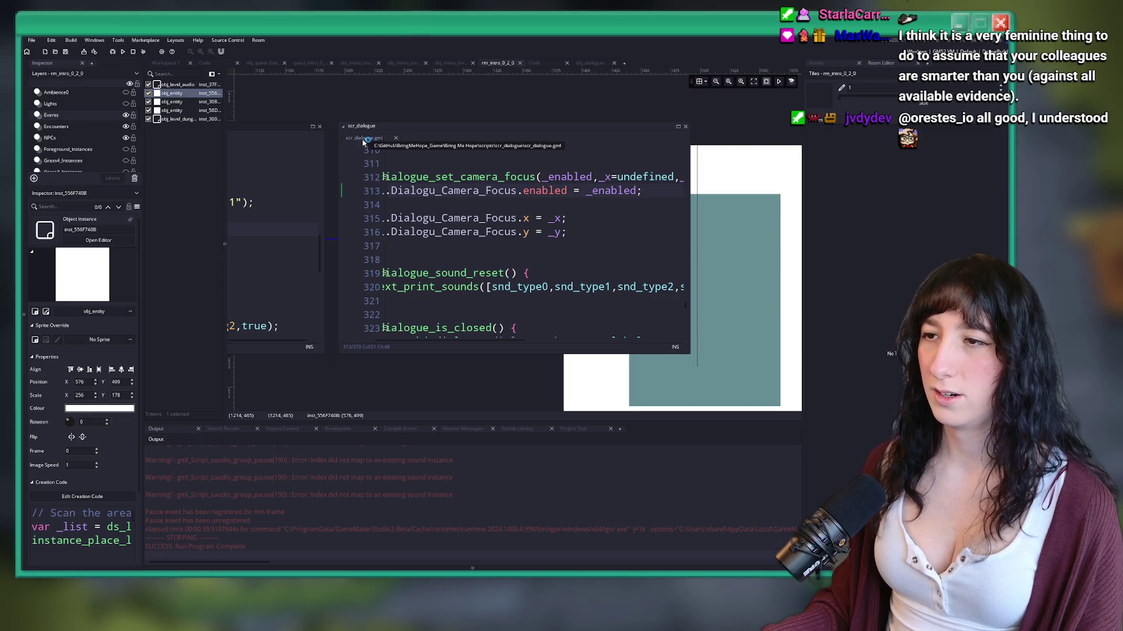
middle_click(362, 142)
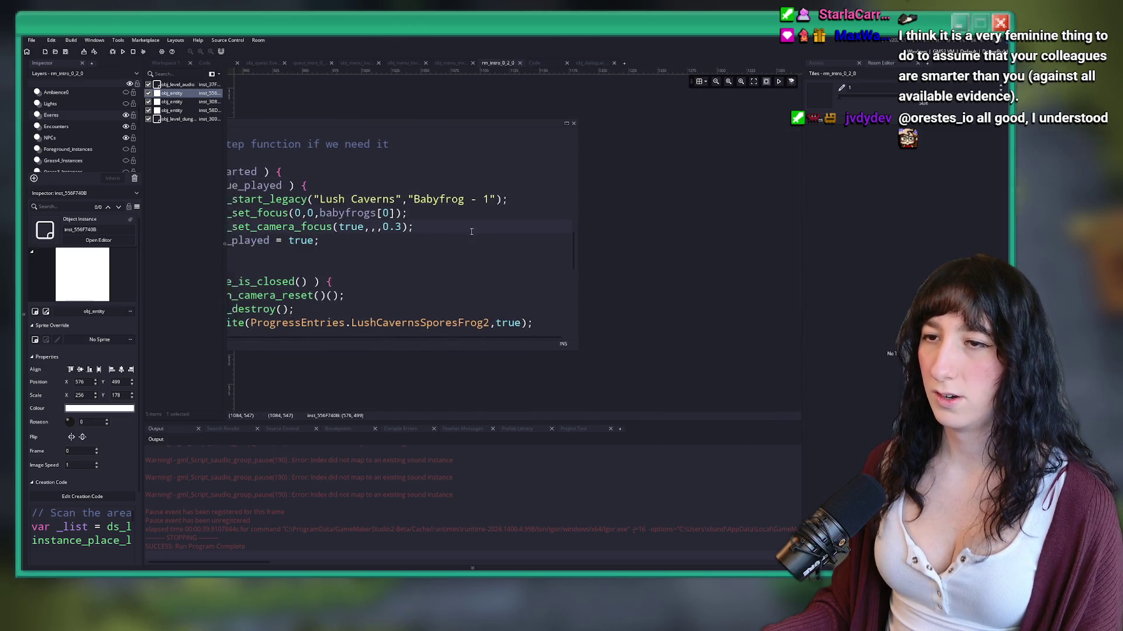
Step: Add show_message("HONK HONK"); after dialogue_played = true and run the game
click(556, 223)
key(Return)
text(show_mes)
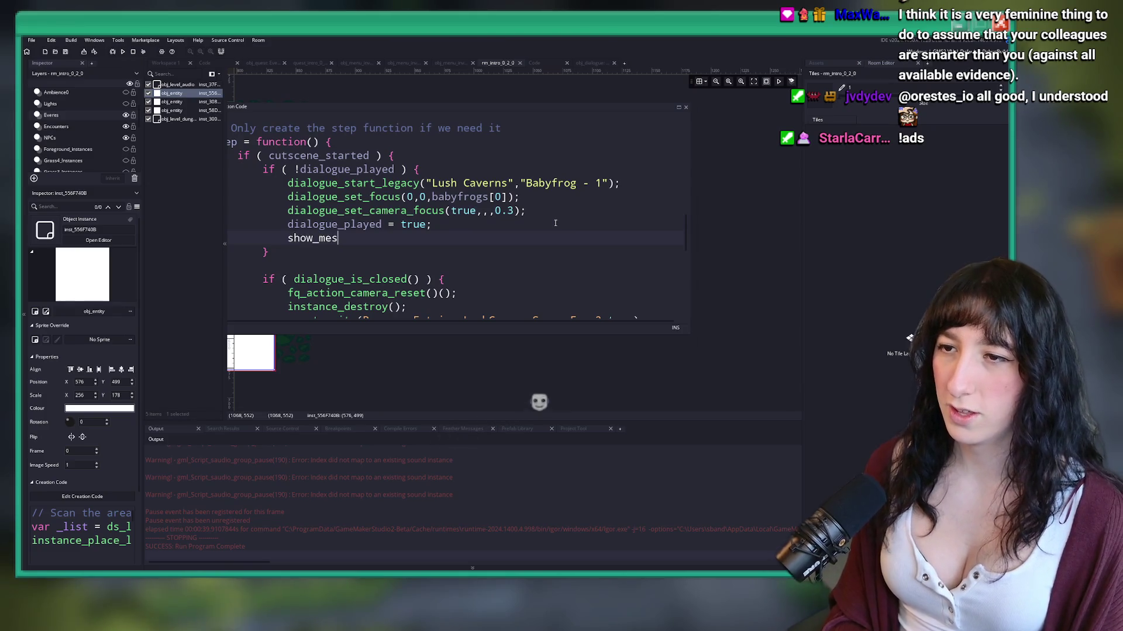
text(sage("HONK HONK");)
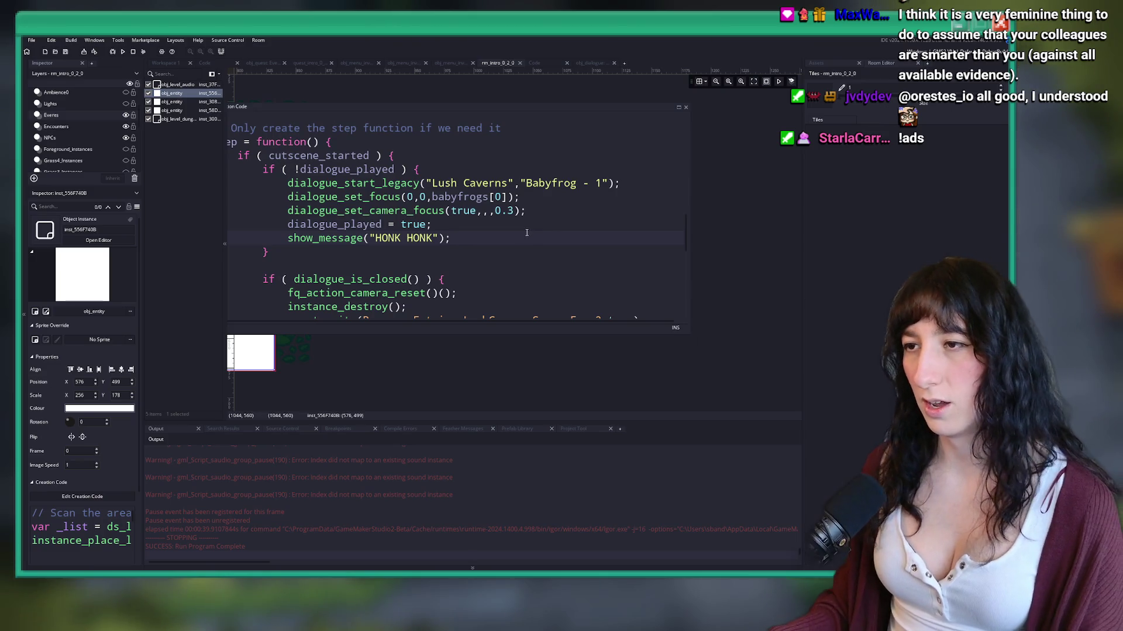
key(F5)
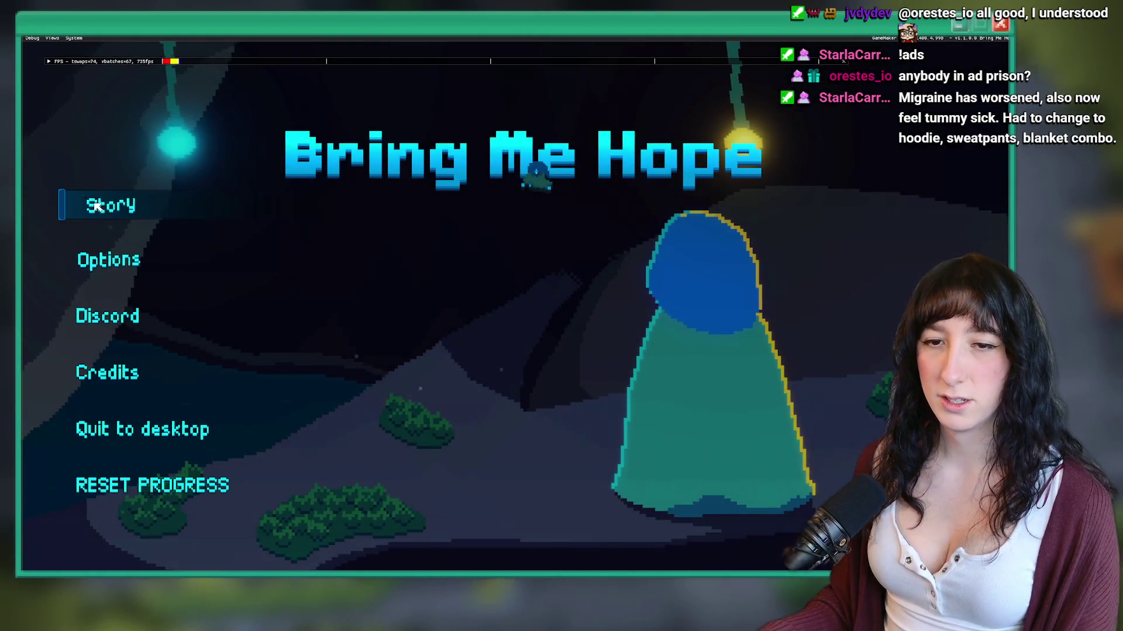
Step: Start the Story, walk into the dungeon, dismiss the HONK HONK popup, and close the game
click(97, 206)
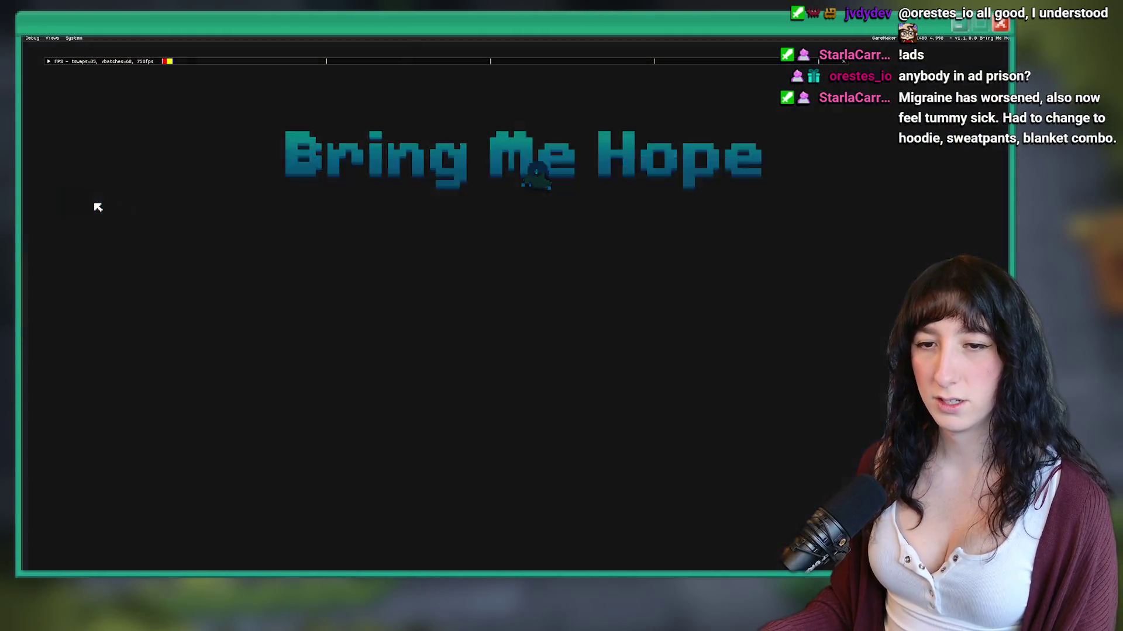
key(w)
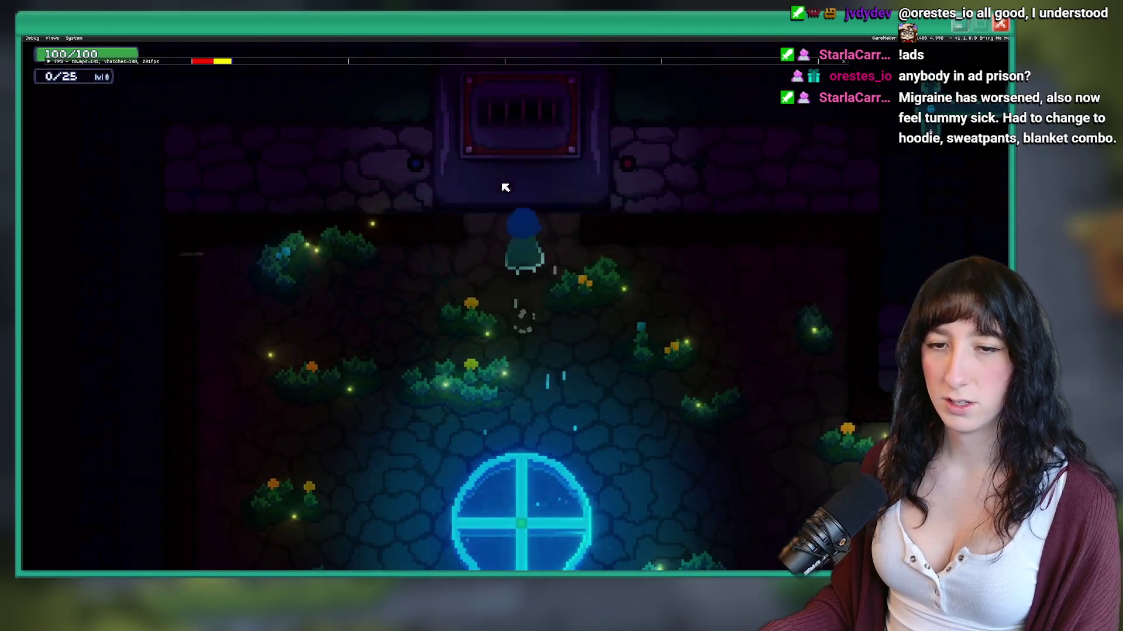
key(w)
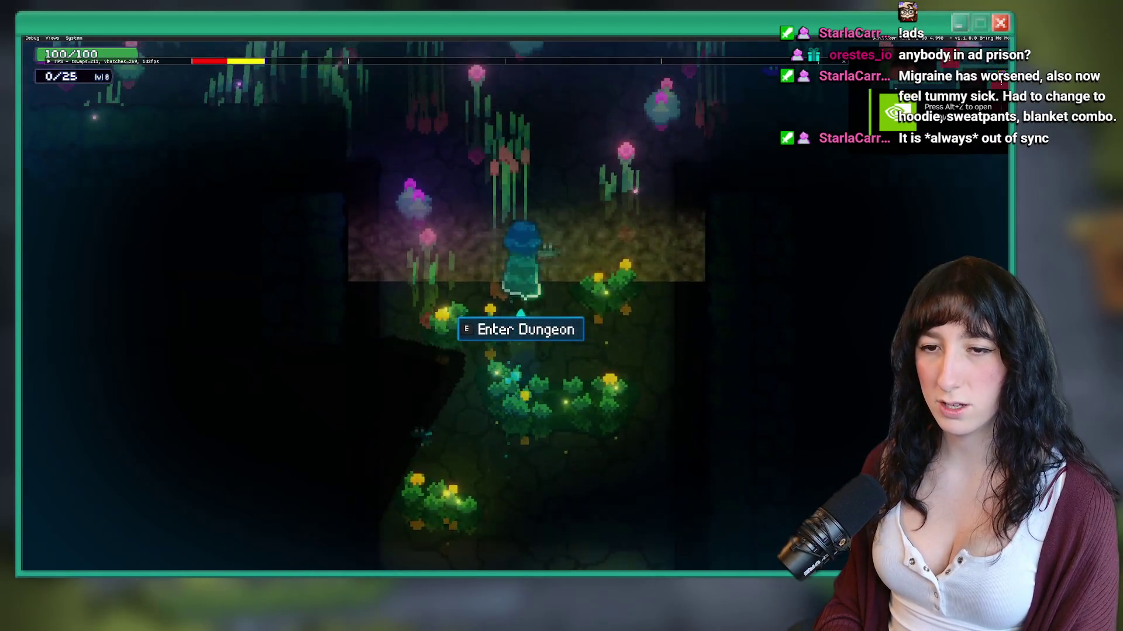
key(e)
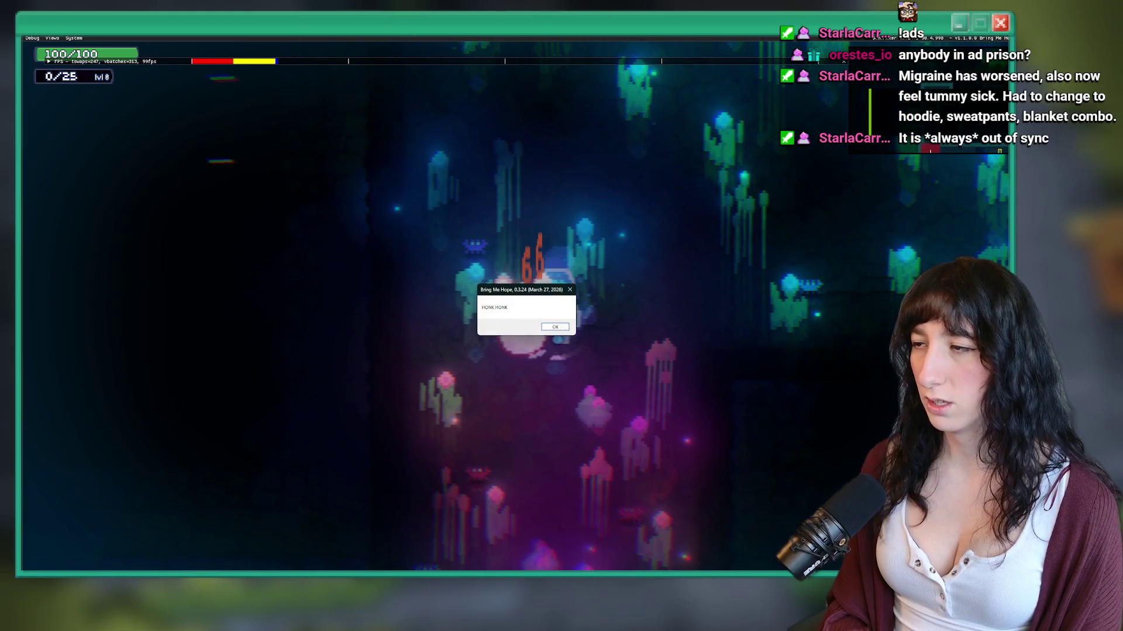
key(Return)
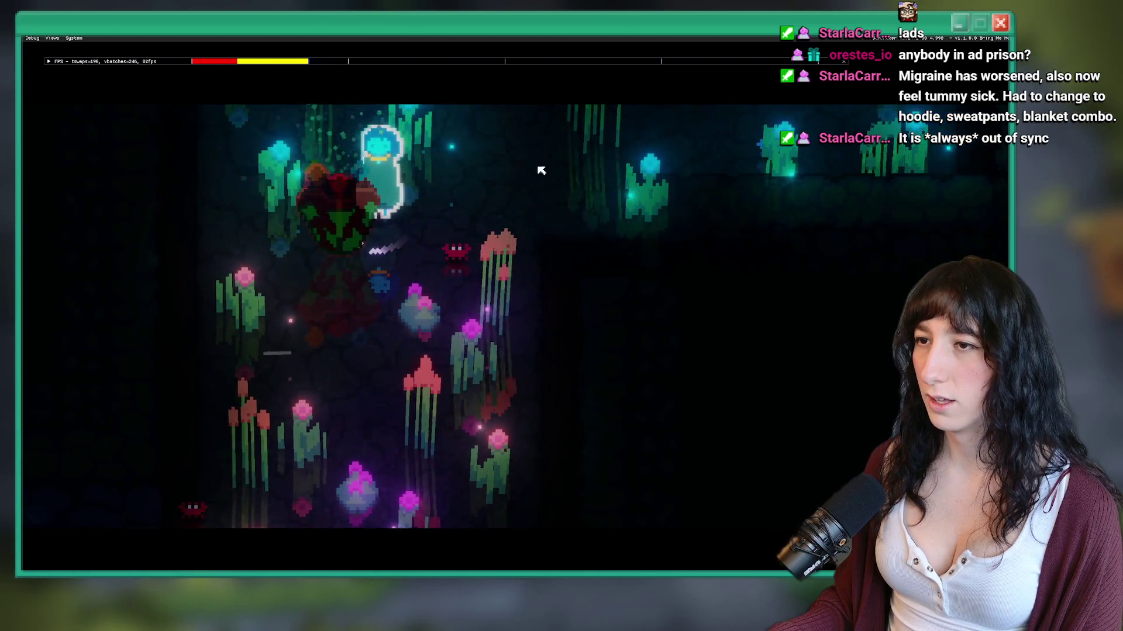
key(Escape)
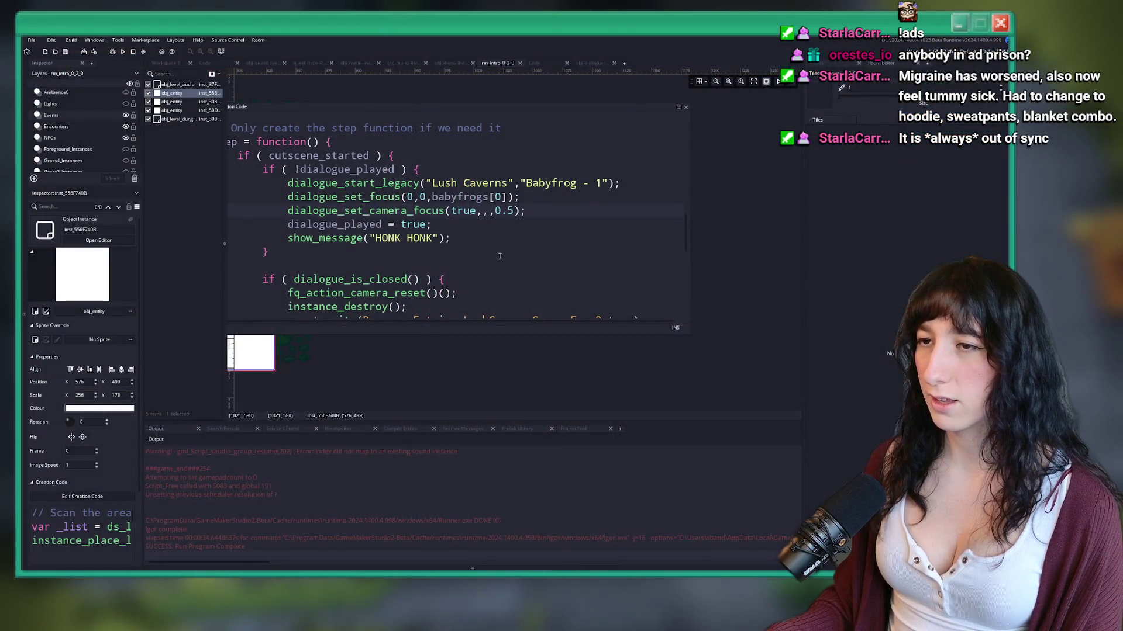
Step: Delete the show_message("HONK HONK") debug line from the Babyfrog cutscene code
click(514, 244)
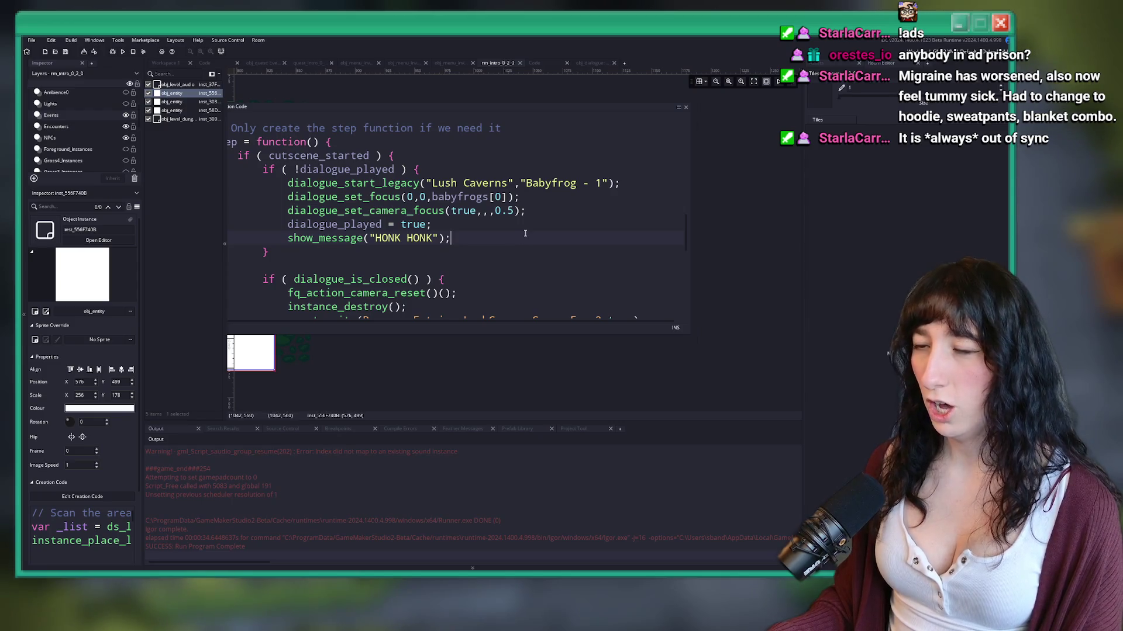
key(shift+Home)
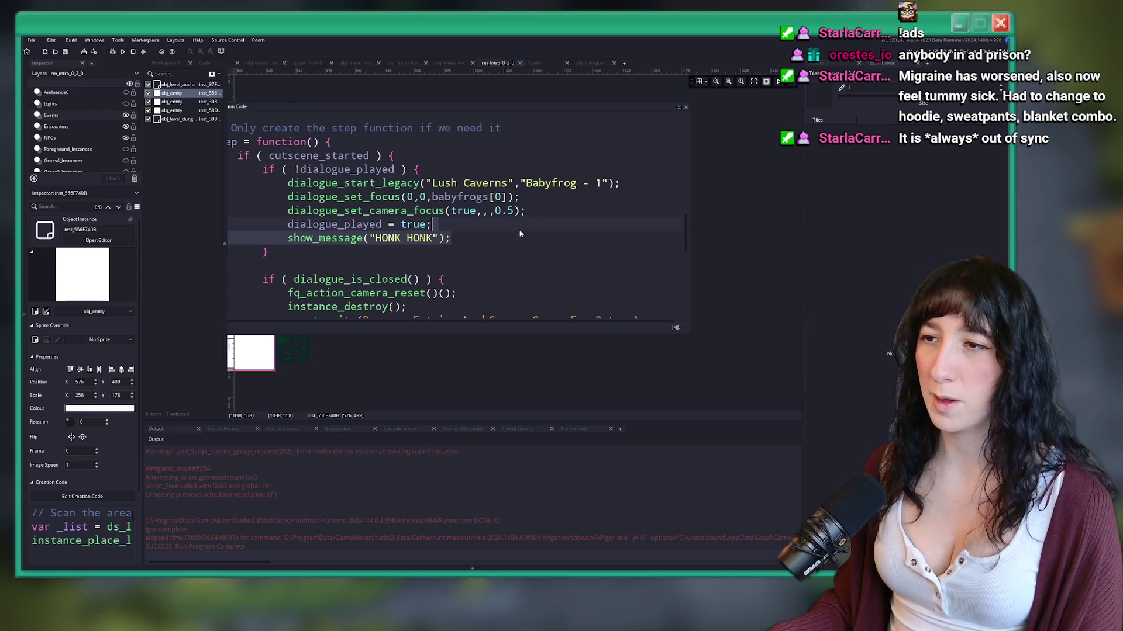
key(BackSpace)
key(BackSpace)
Step: Bring up obj_dialogue's Draw GUI End camera-focus code
click(534, 63)
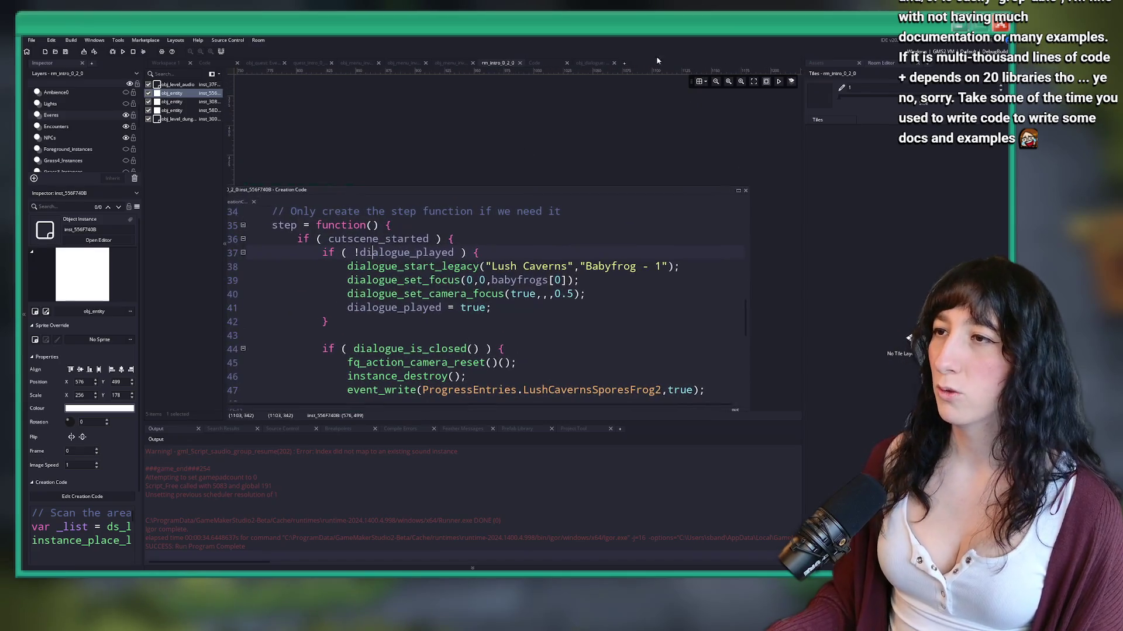
click(595, 64)
scroll(501, 152, up, 20)
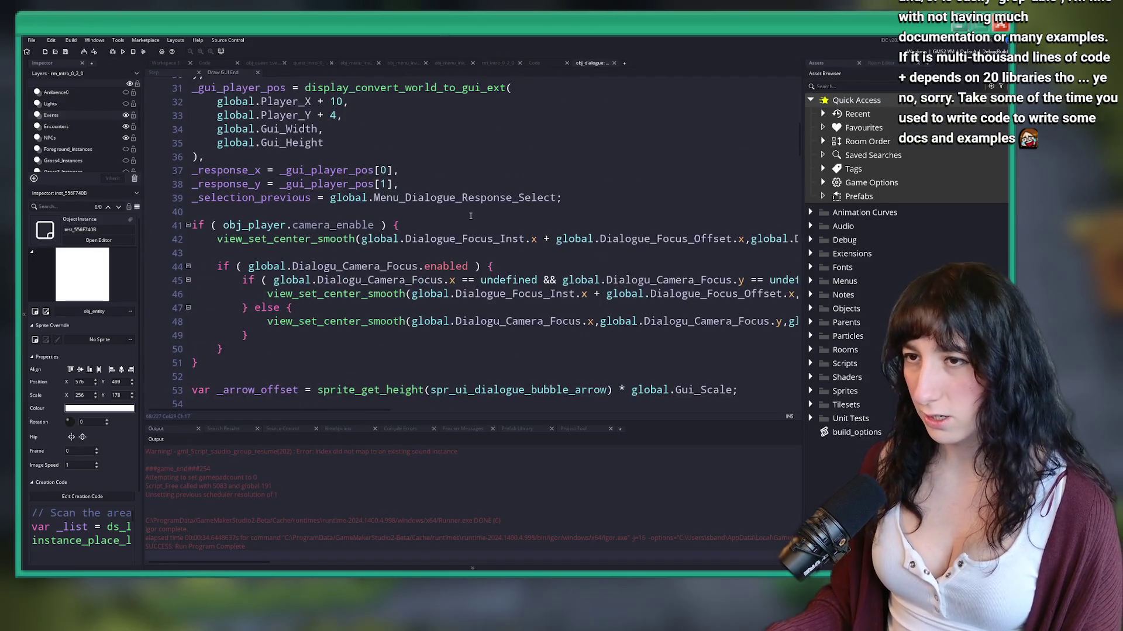
drag(193, 276, 299, 83)
click(502, 262)
scroll(501, 262, down, 7)
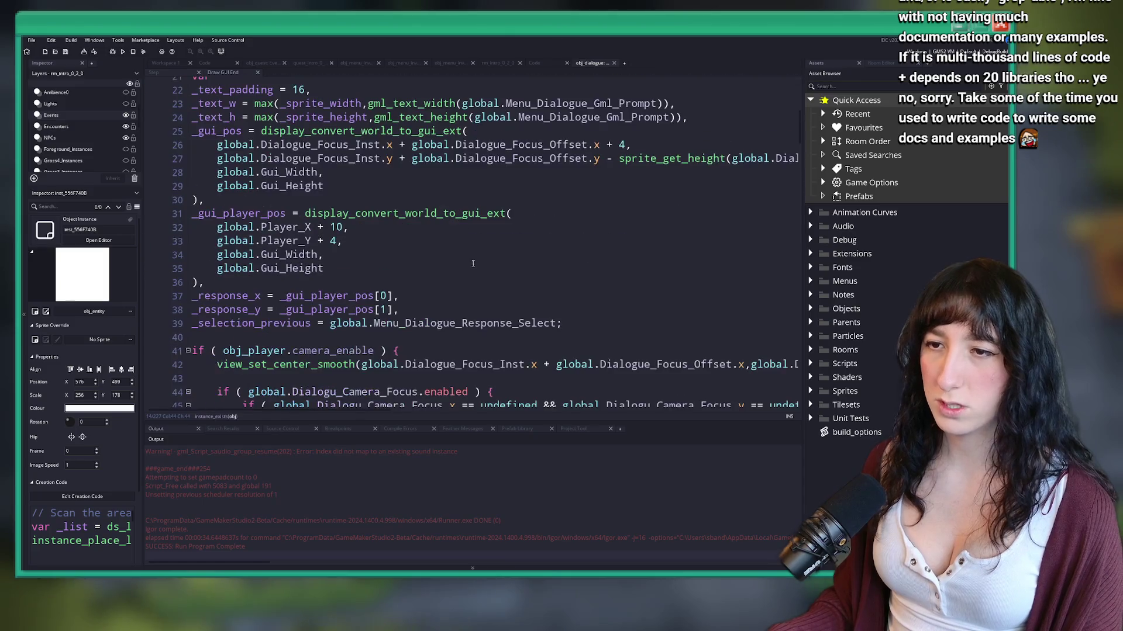
Step: Pass global.Dialogu_Camera_Focus.strength to view_set_center_smooth and log that strength with string_format
click(502, 262)
key(F12)
scroll(501, 185, down, 5)
text(log(string_format(global.Dialogu_Camera_Focus.strength,1,5));)
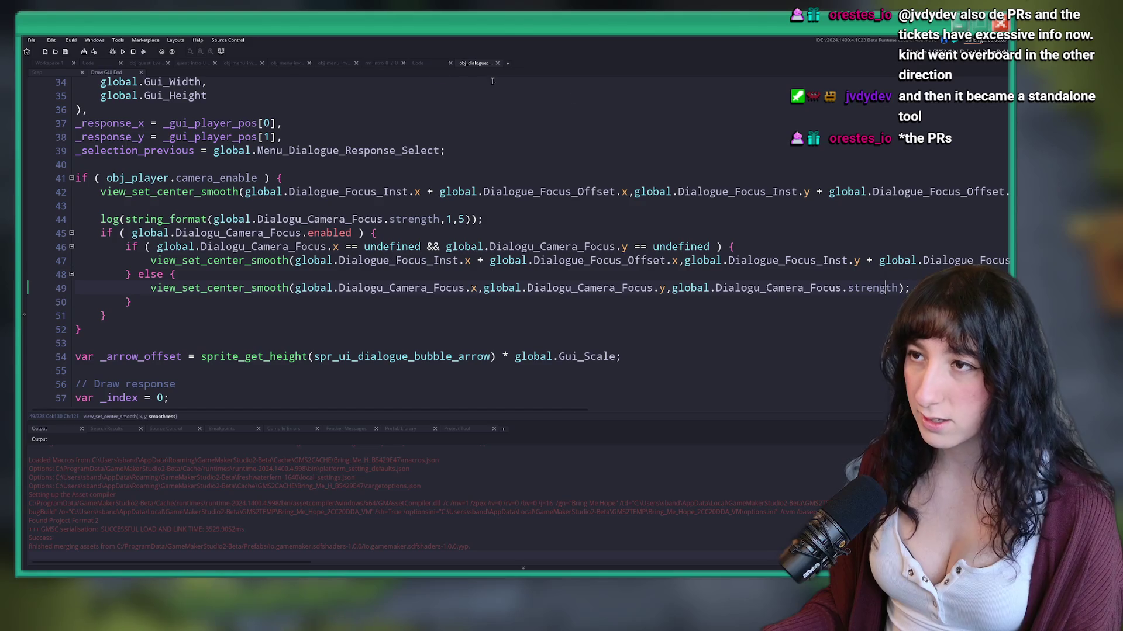
click(418, 63)
Step: Start the Story, walk through the garden into the glowing cave room, then exit fullscreen
click(472, 63)
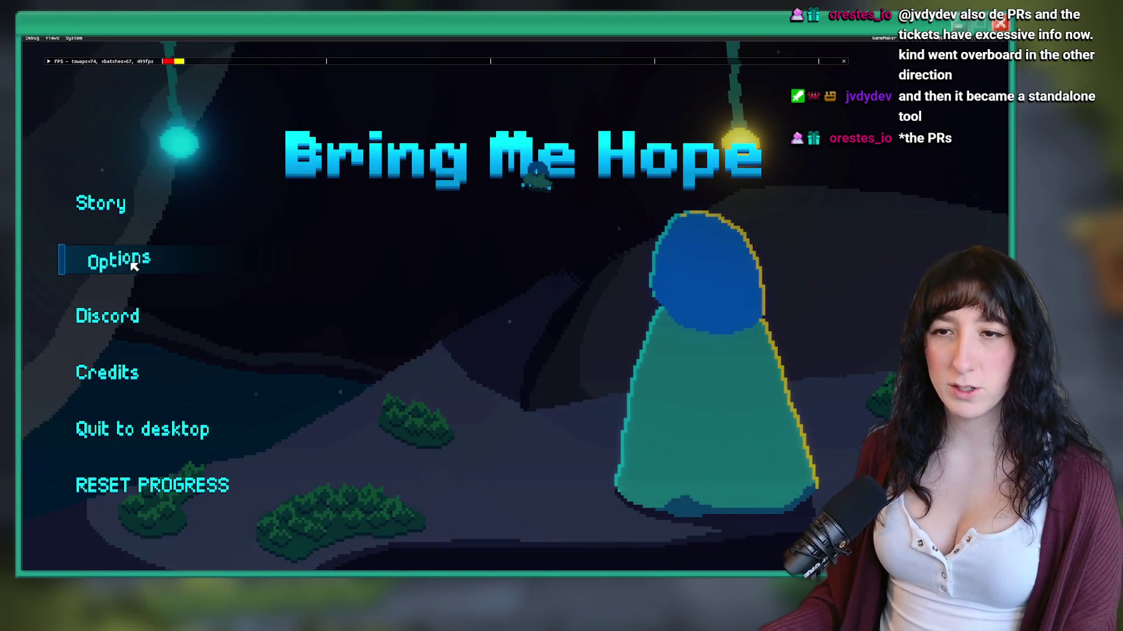
click(88, 212)
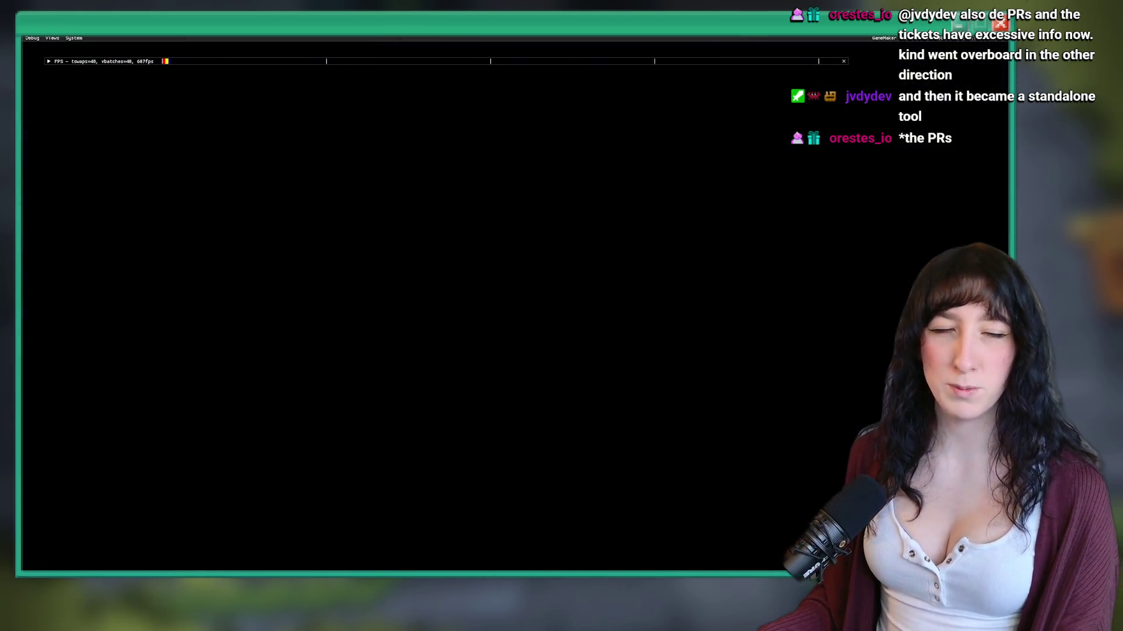
key(w)
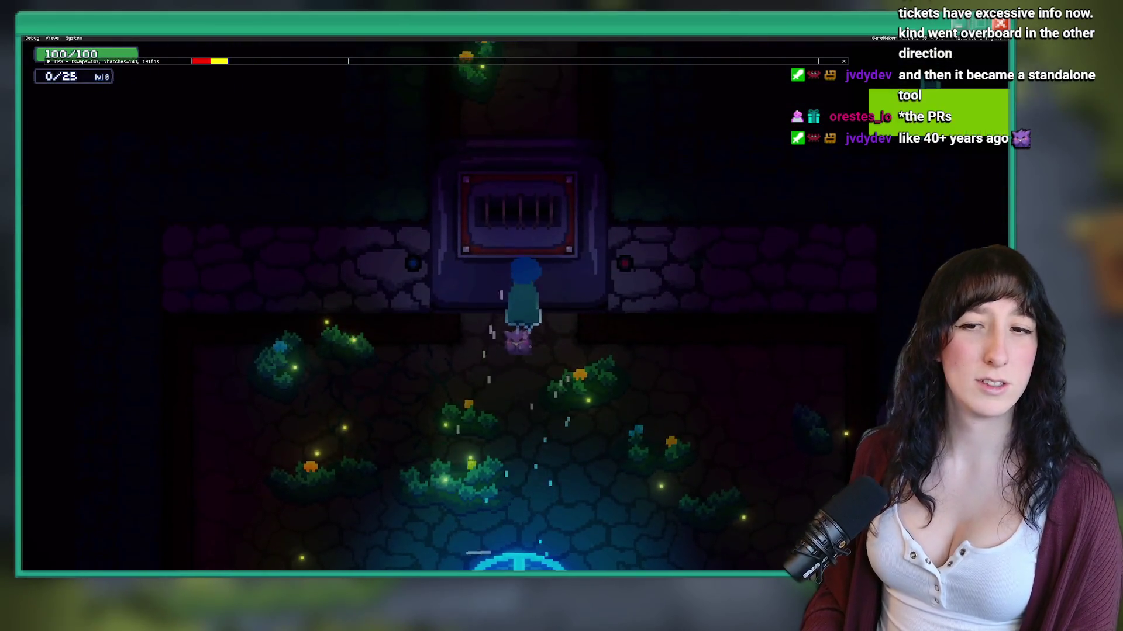
key(w)
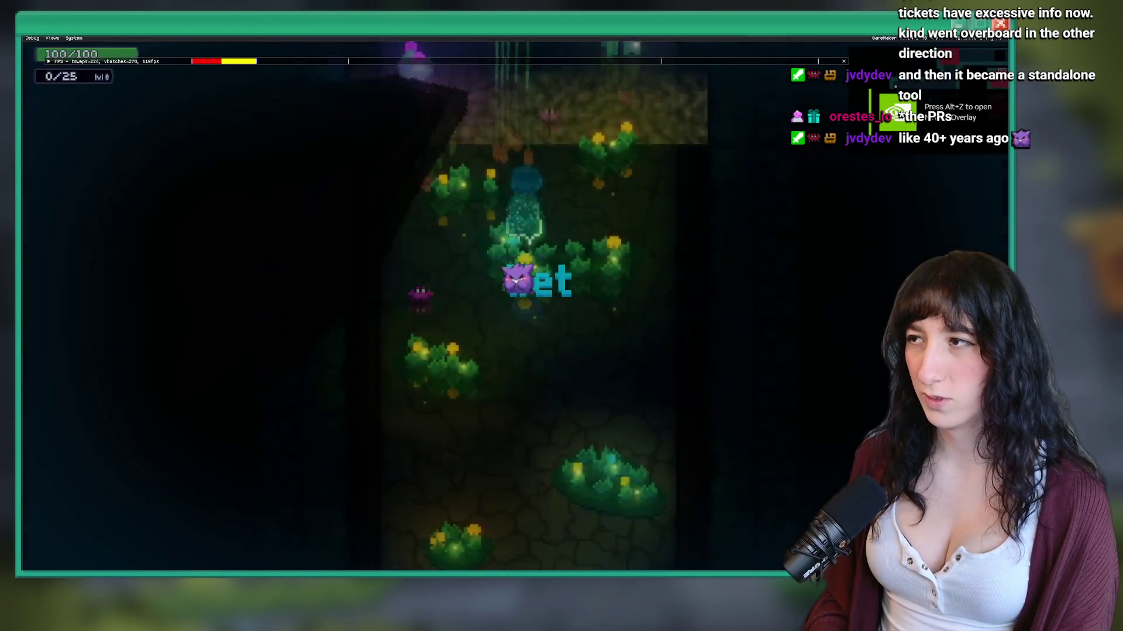
key(w)
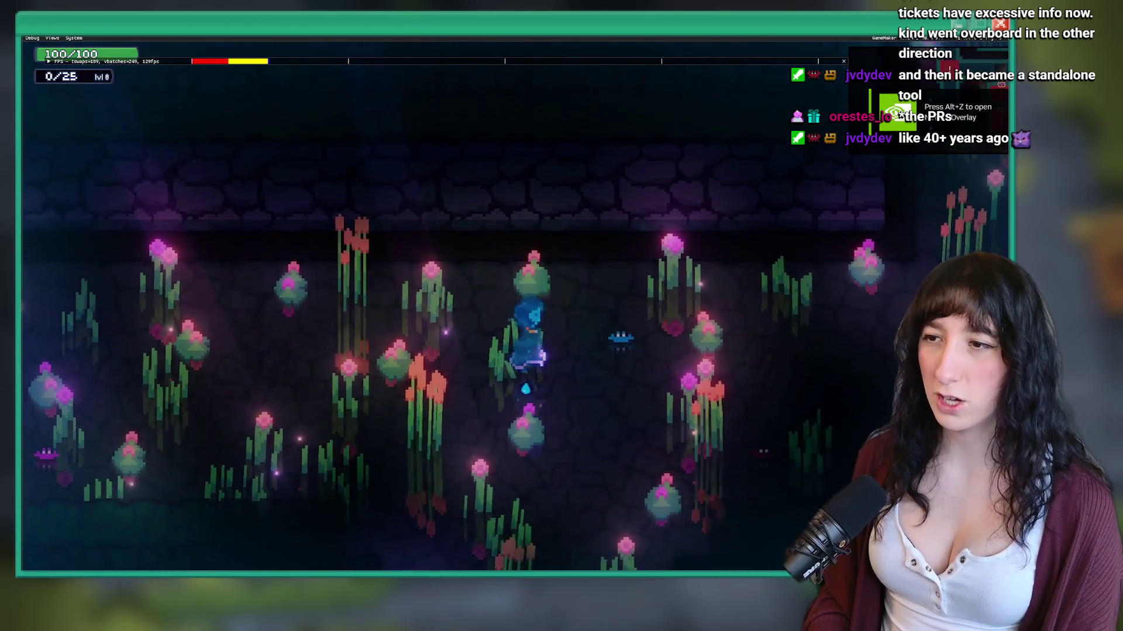
key(a)
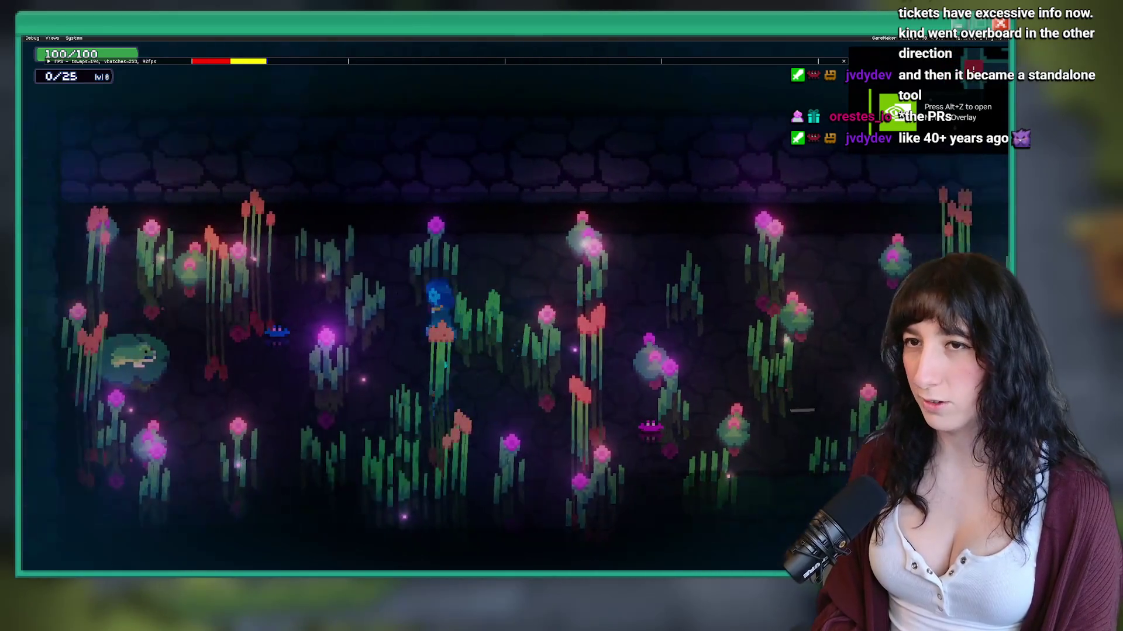
key(d)
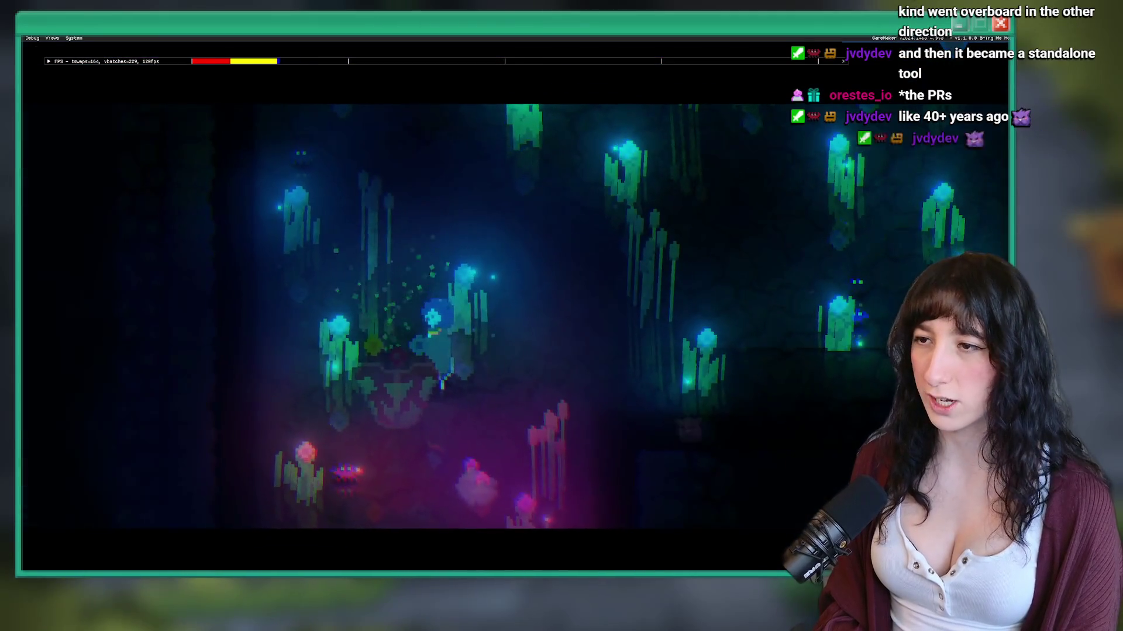
key(F11)
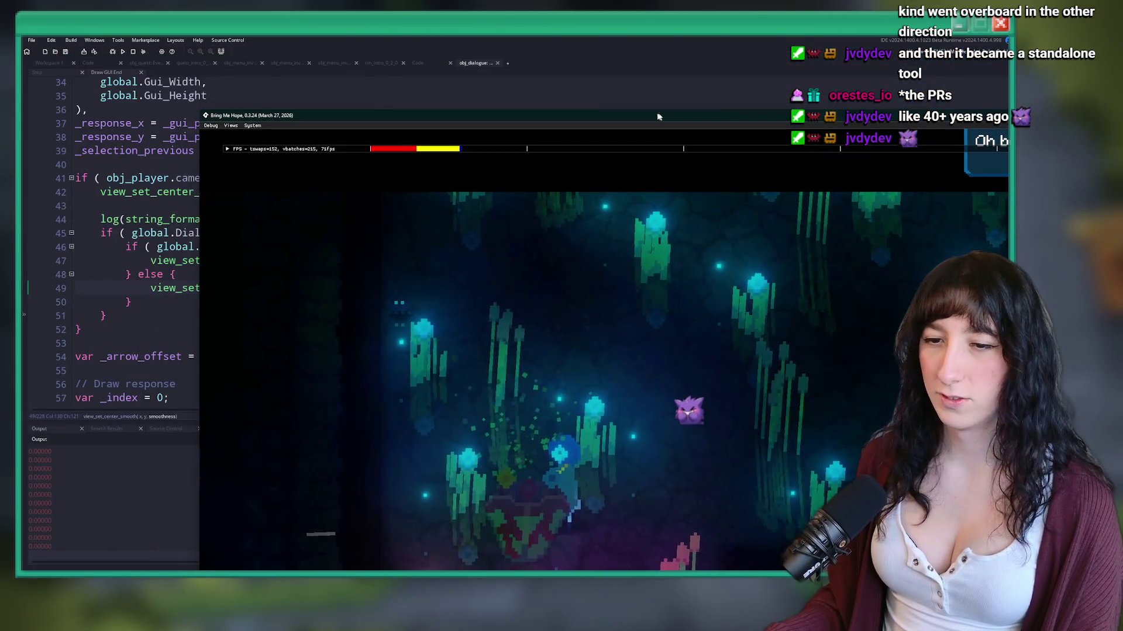
Step: Stop the game, strip the string_format wrapper so line 44 logs strength directly, and rerun
click(135, 52)
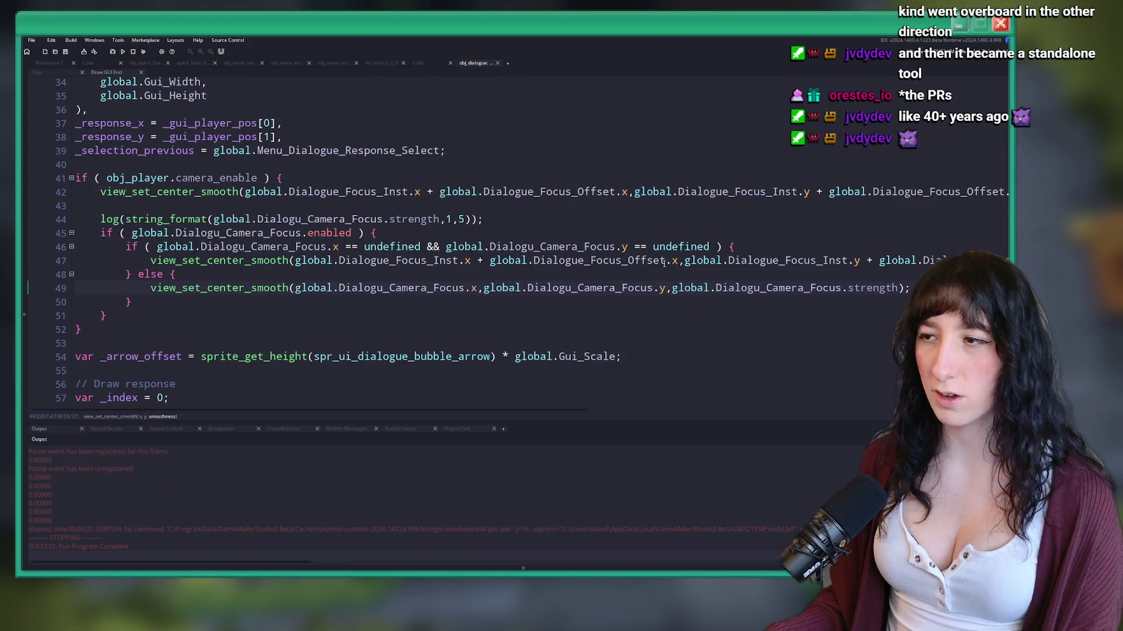
text(;)
drag(483, 219, 76, 206)
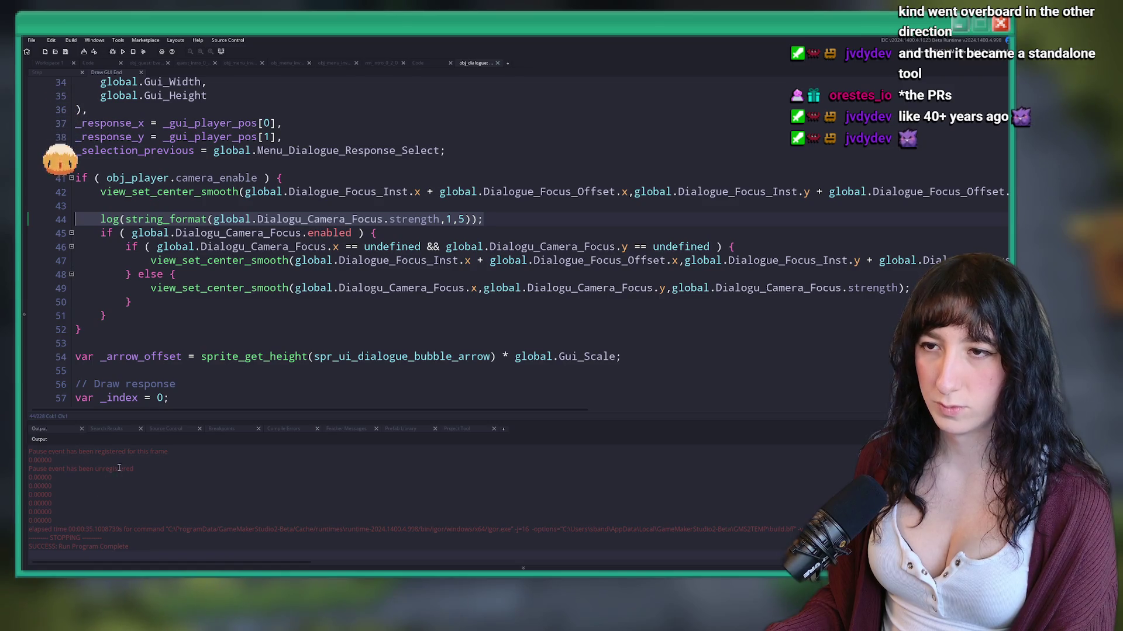
drag(483, 219, 438, 219)
key(BackSpace)
click(232, 220)
key(BackSpace)
key(BackSpace)
key(BackSpace)
key(ctrl+BackSpace)
click(124, 52)
Step: Remove .strength so the whole Dialogu_Camera_Focus struct is logged, rerun, and open the Babyfrog creation code
click(132, 52)
double_click(346, 219)
key(BackSpace)
key(BackSpace)
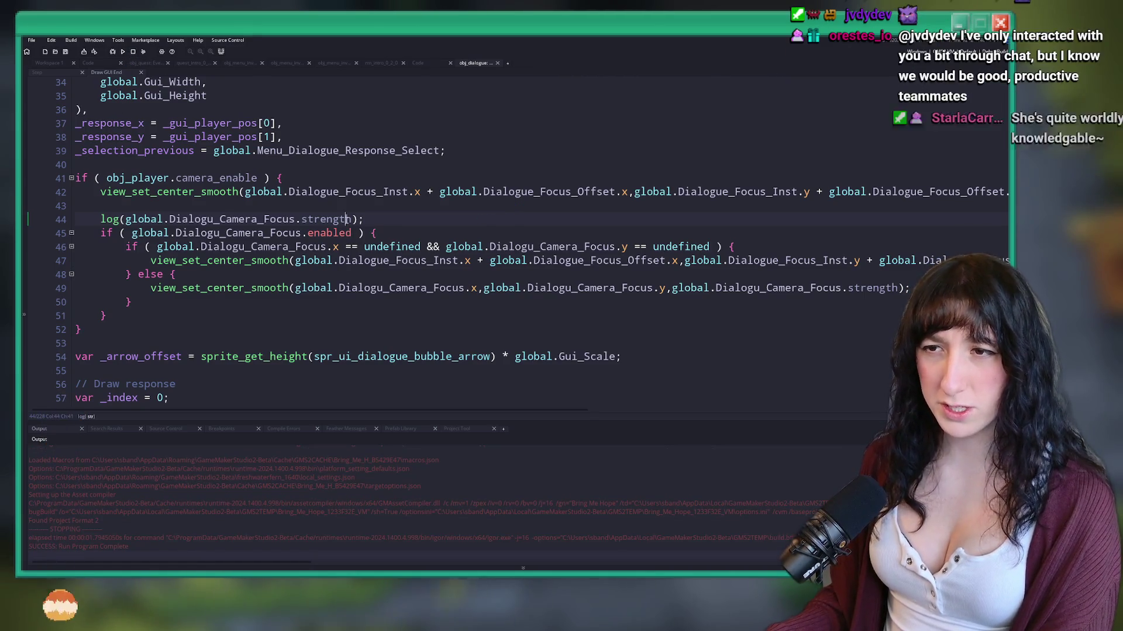
key(F5)
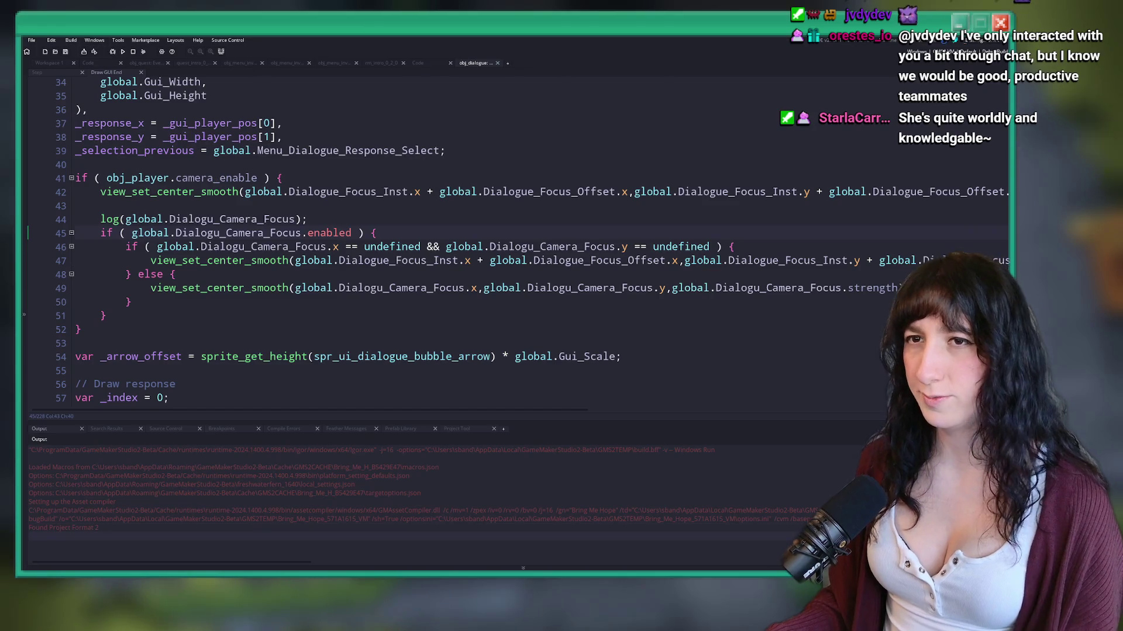
click(61, 72)
click(388, 61)
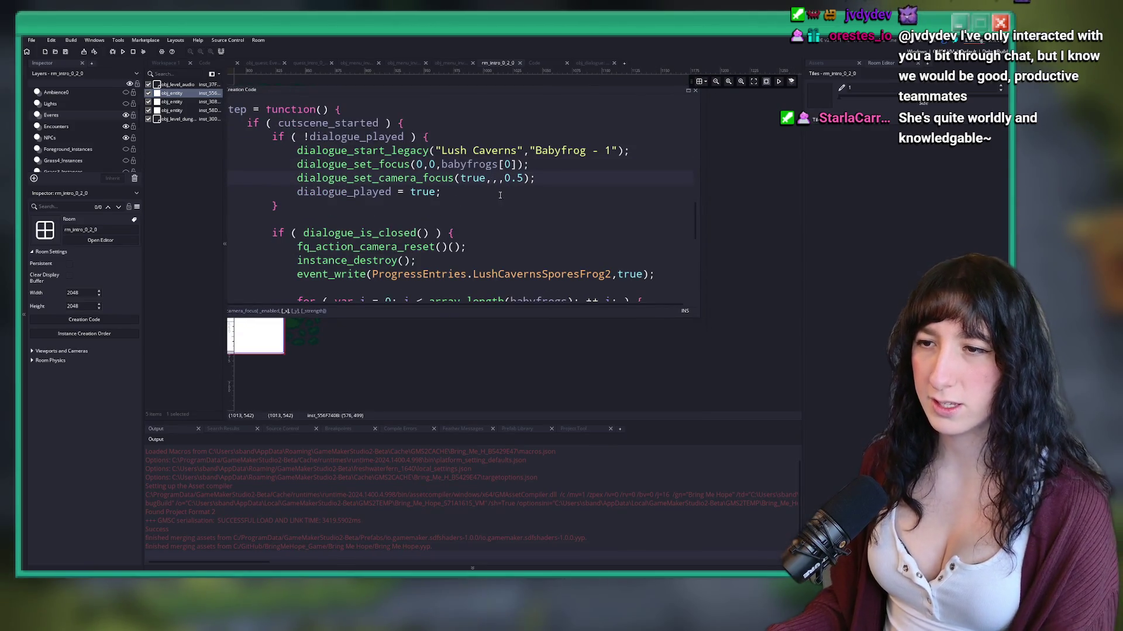
Step: Add a .strength = _strength assignment in dialogue_set_camera_focus by duplicating the y line
middle_click(374, 177)
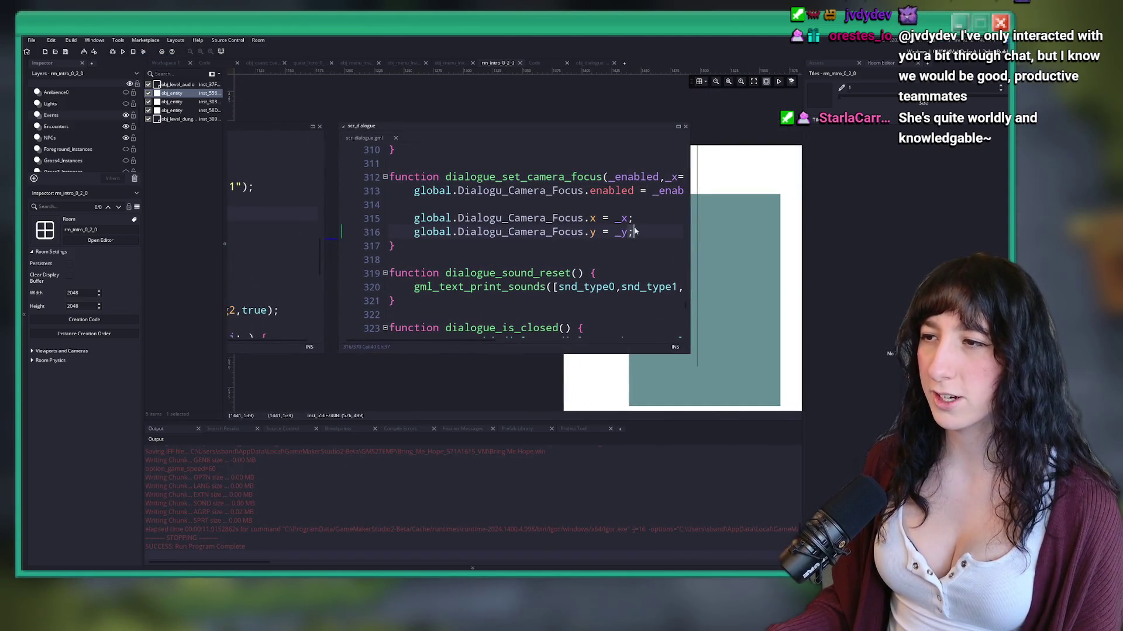
key(ctrl+d)
click(595, 246)
text(strength = _st;)
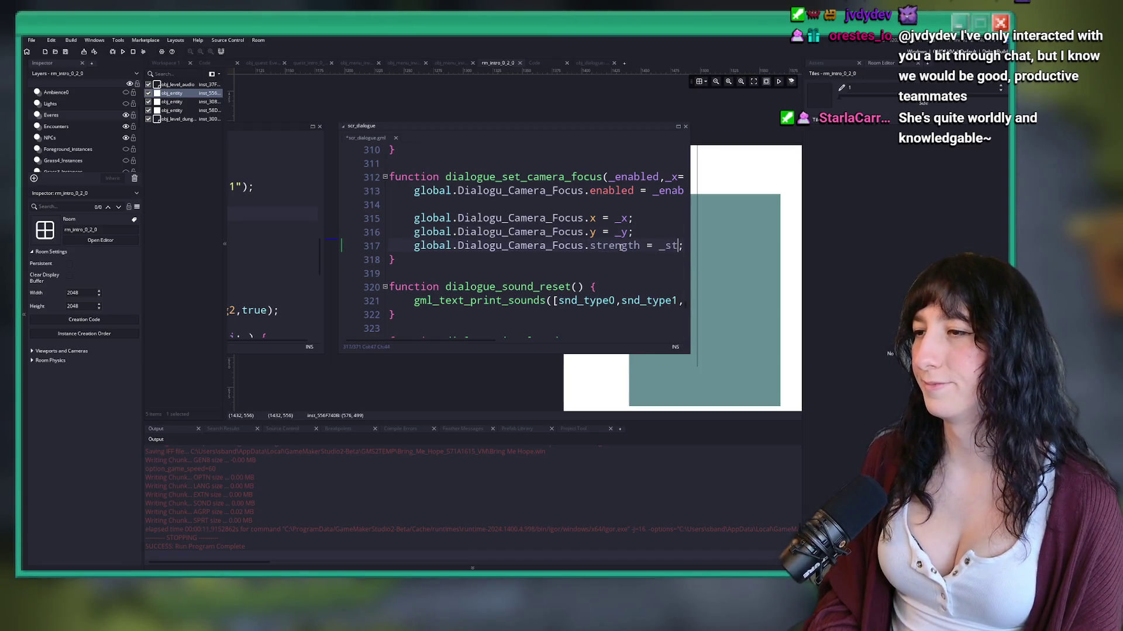
key(Delete)
text(strength)
middle_click(363, 141)
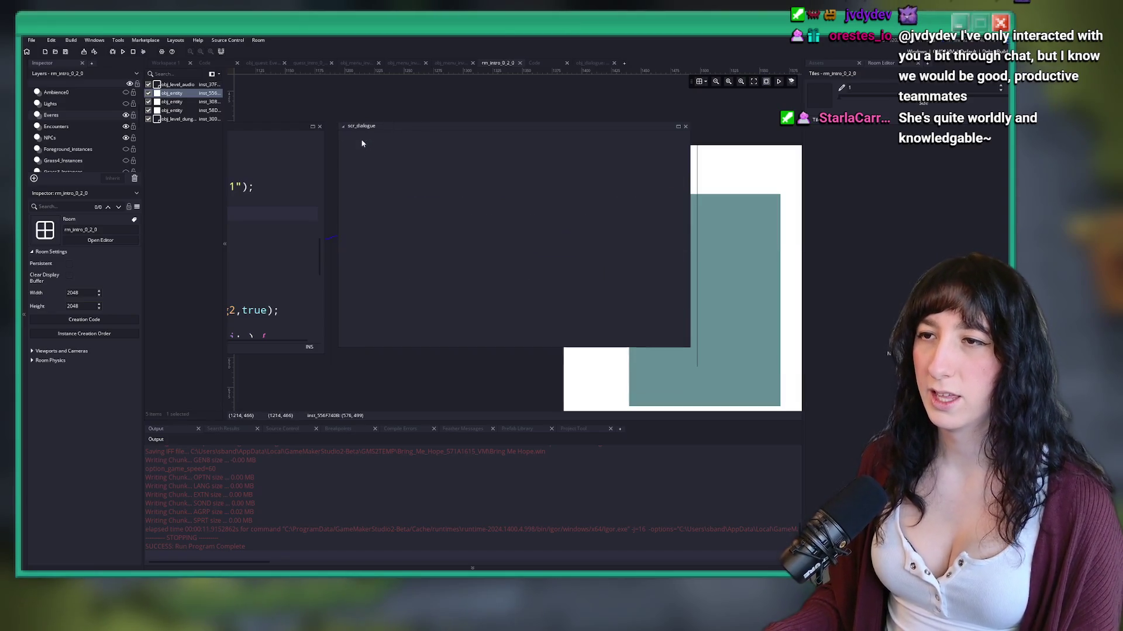
Step: Delete the debug log line from obj_dialogue's Draw GUI End event
click(550, 228)
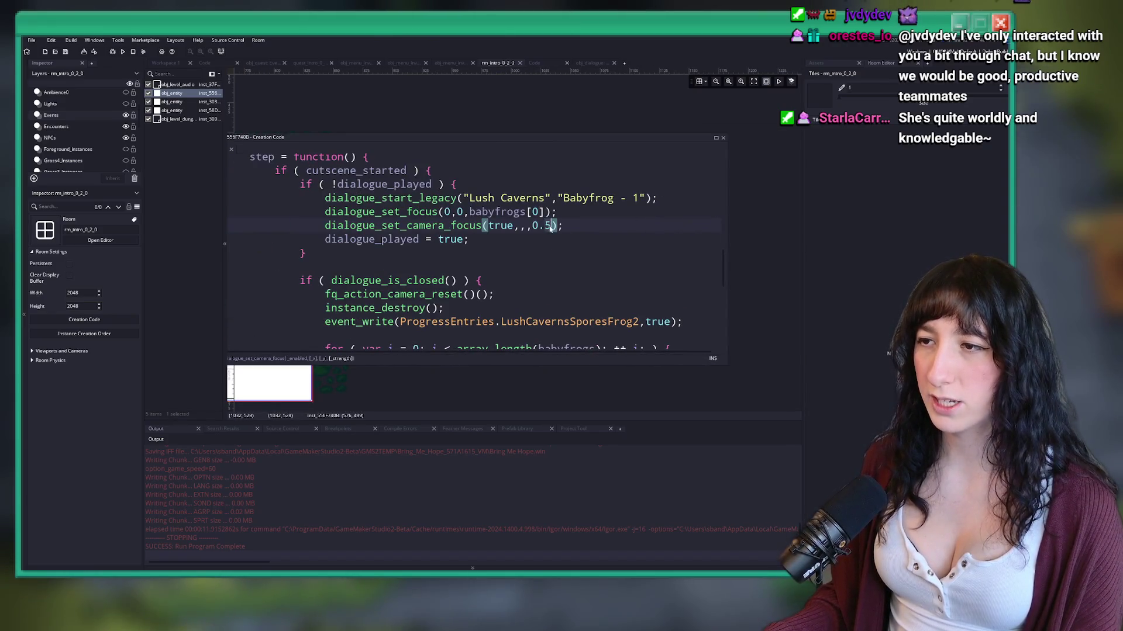
click(589, 62)
click(413, 224)
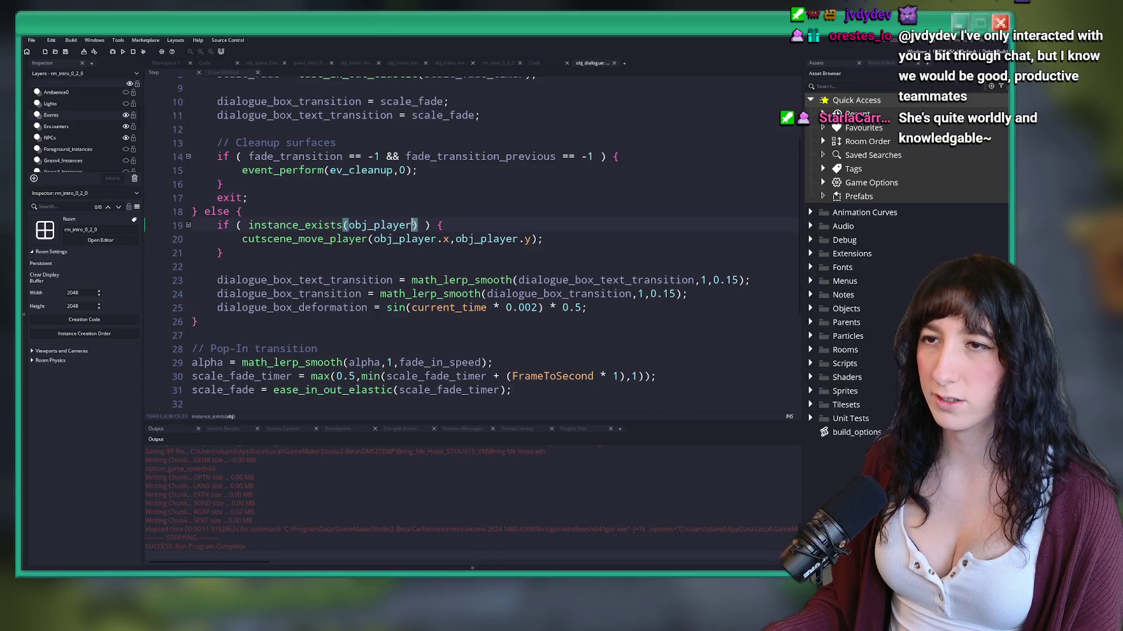
click(222, 72)
click(498, 217)
key(shift+Home)
key(BackSpace)
key(BackSpace)
key(BackSpace)
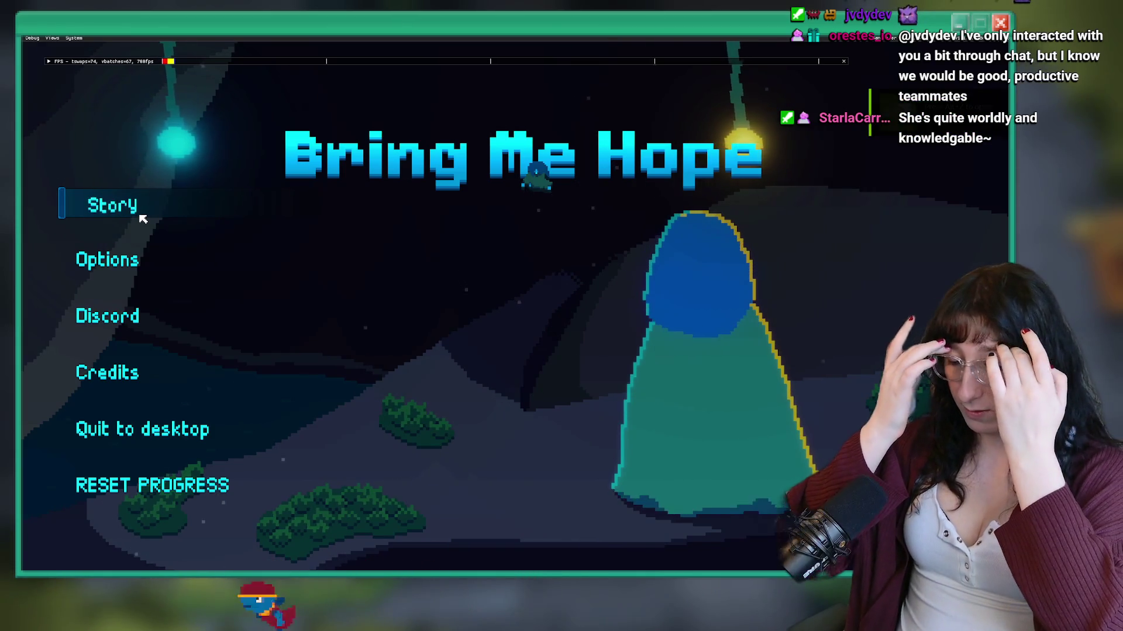
Step: Start the Story, walk through the Lush Caverns to the marked plant, trigger the frog dialogue, and Alt+Tab back
click(92, 211)
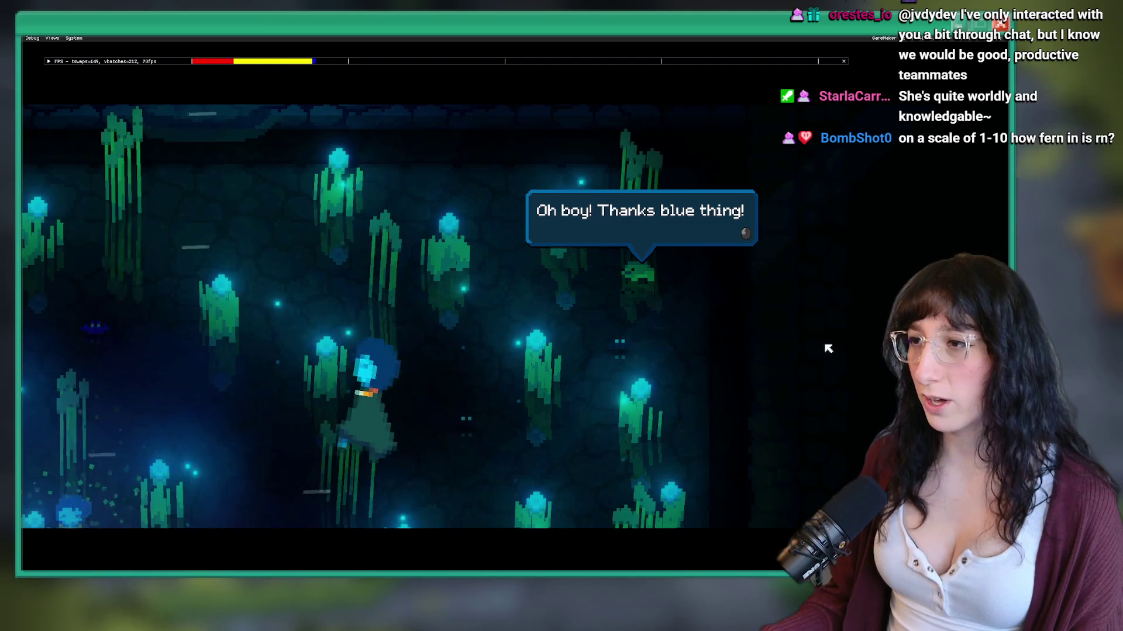
key(Left)
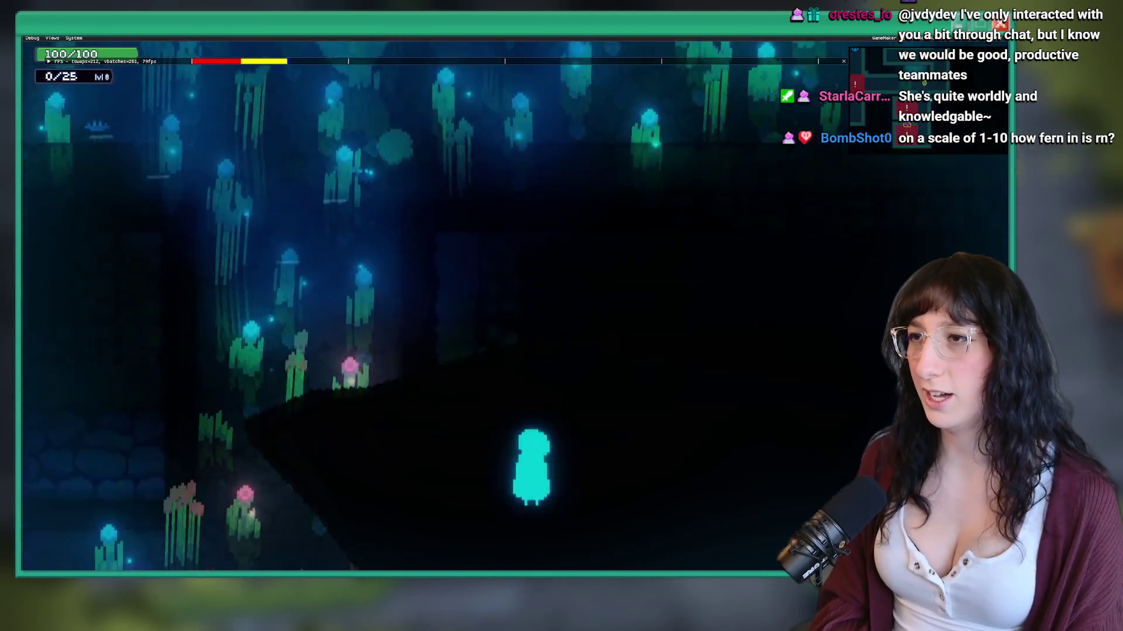
key(Down)
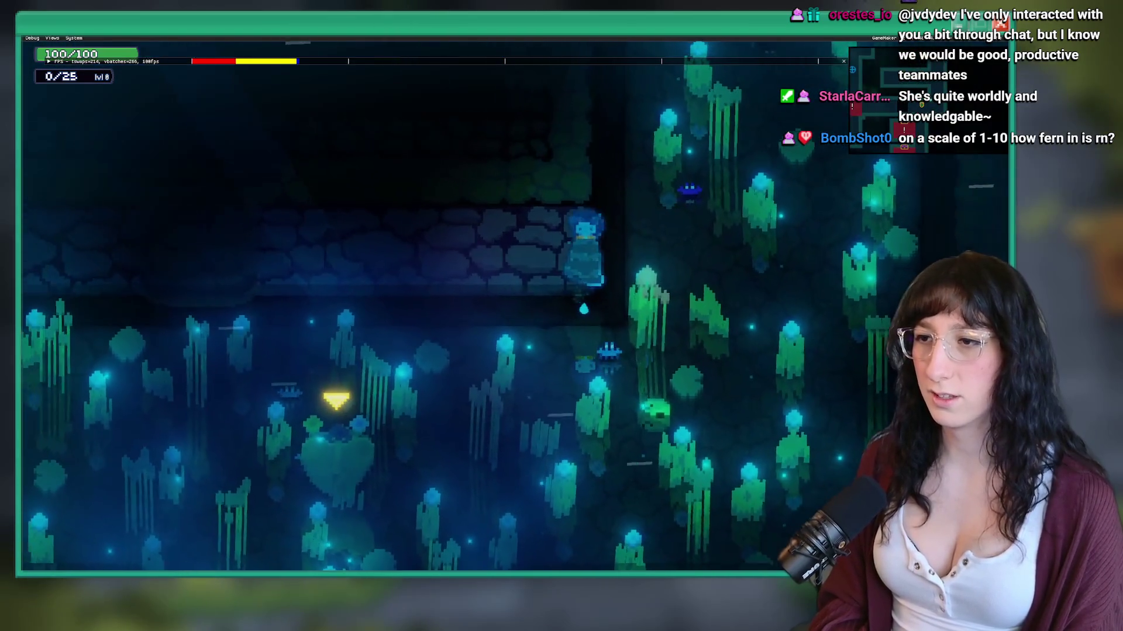
key(Down)
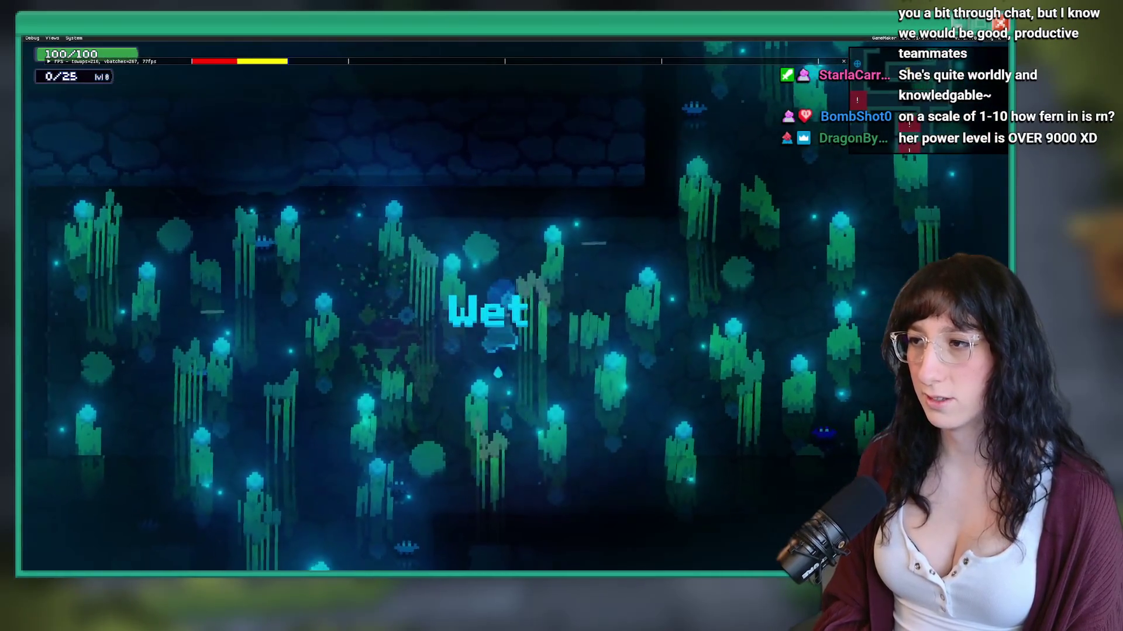
key(Up)
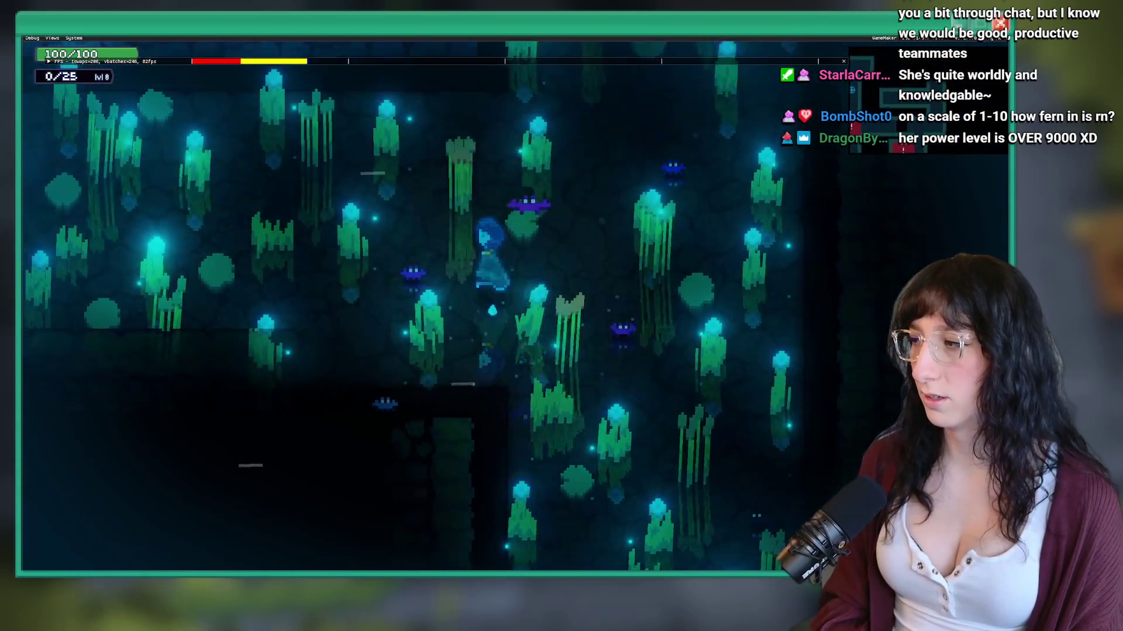
key(Up)
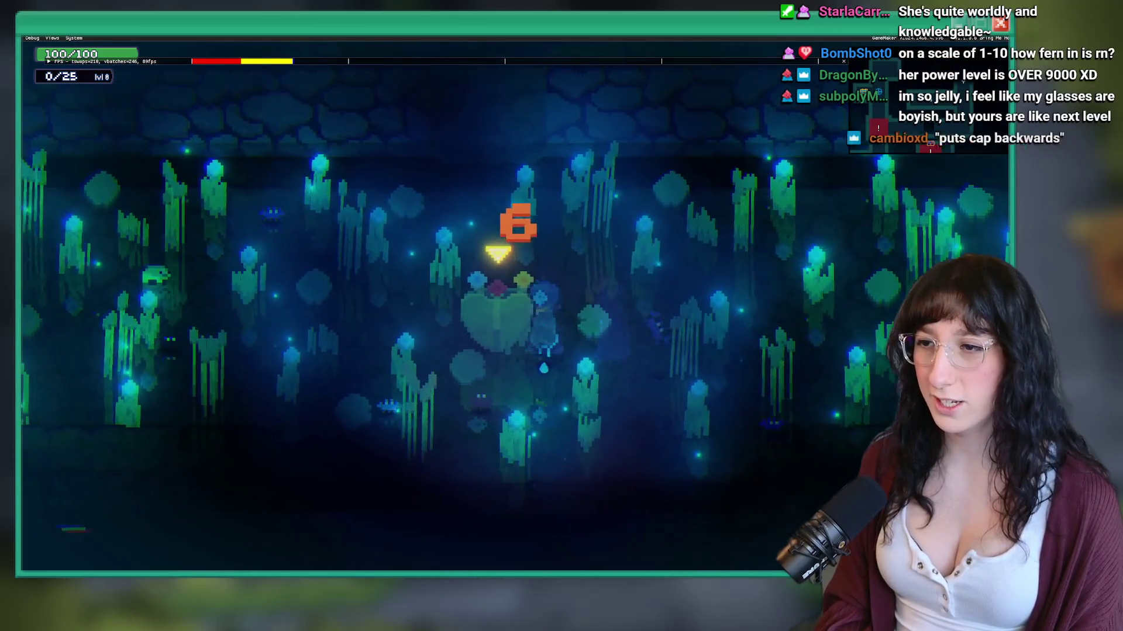
key(e)
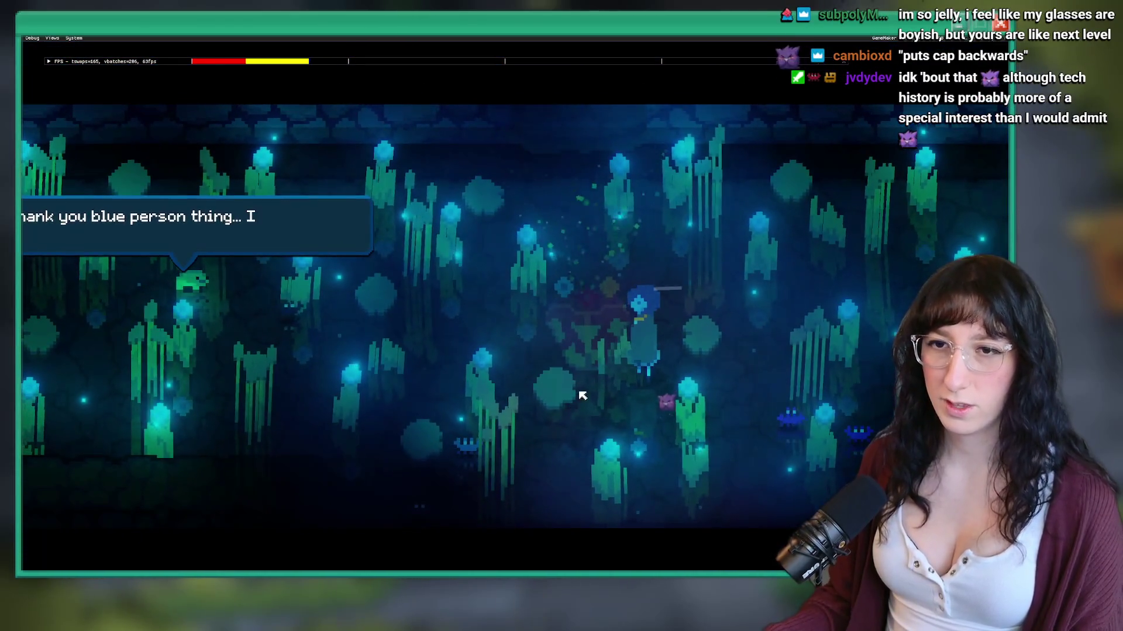
key(alt+Tab)
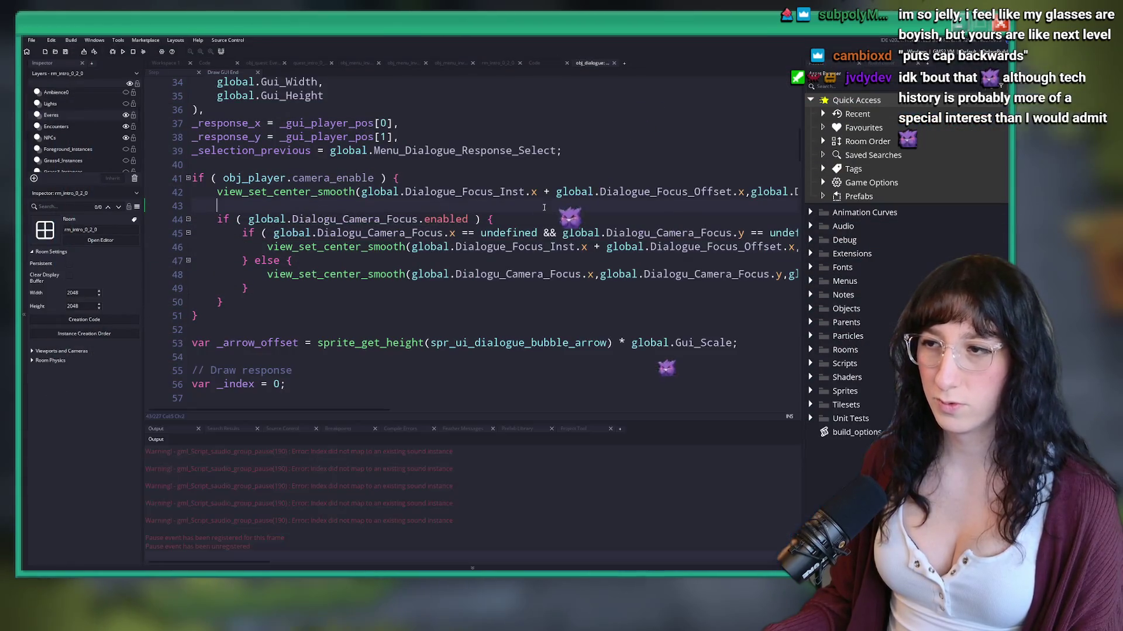
Step: Stop the game and search the project for the dialogue_start_legacy("Lush Caverns" call
click(133, 52)
click(154, 64)
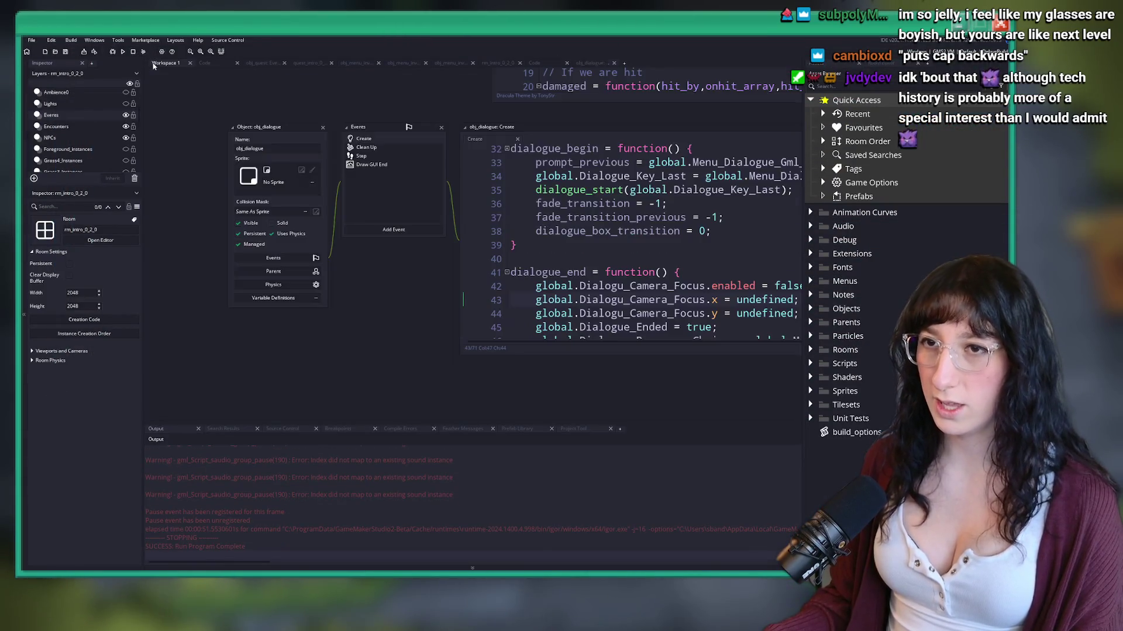
click(635, 190)
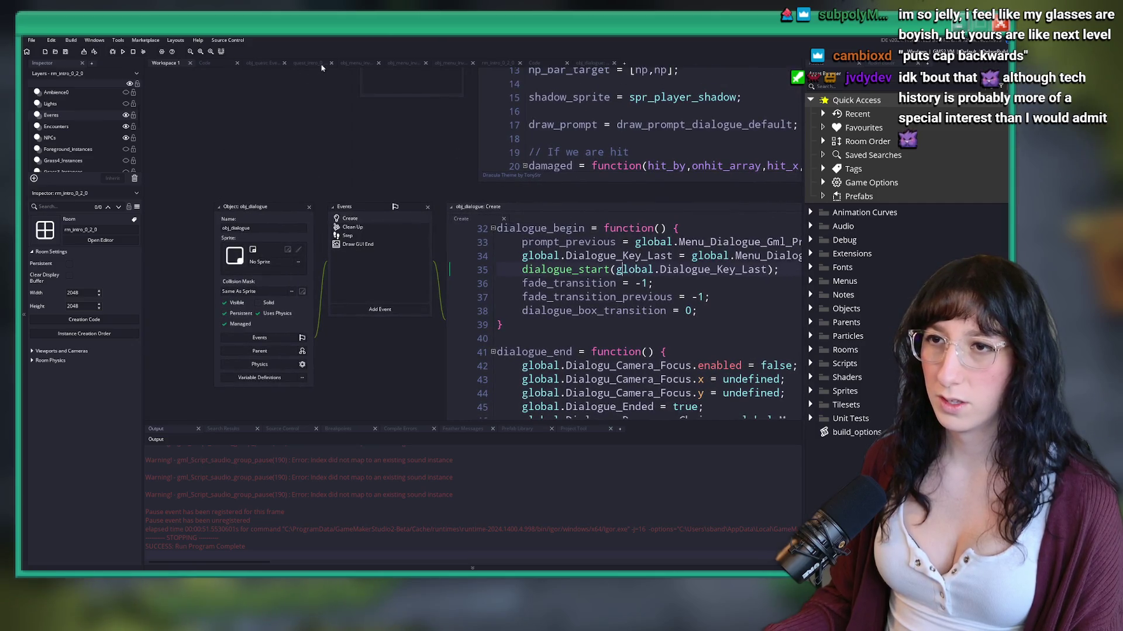
click(496, 62)
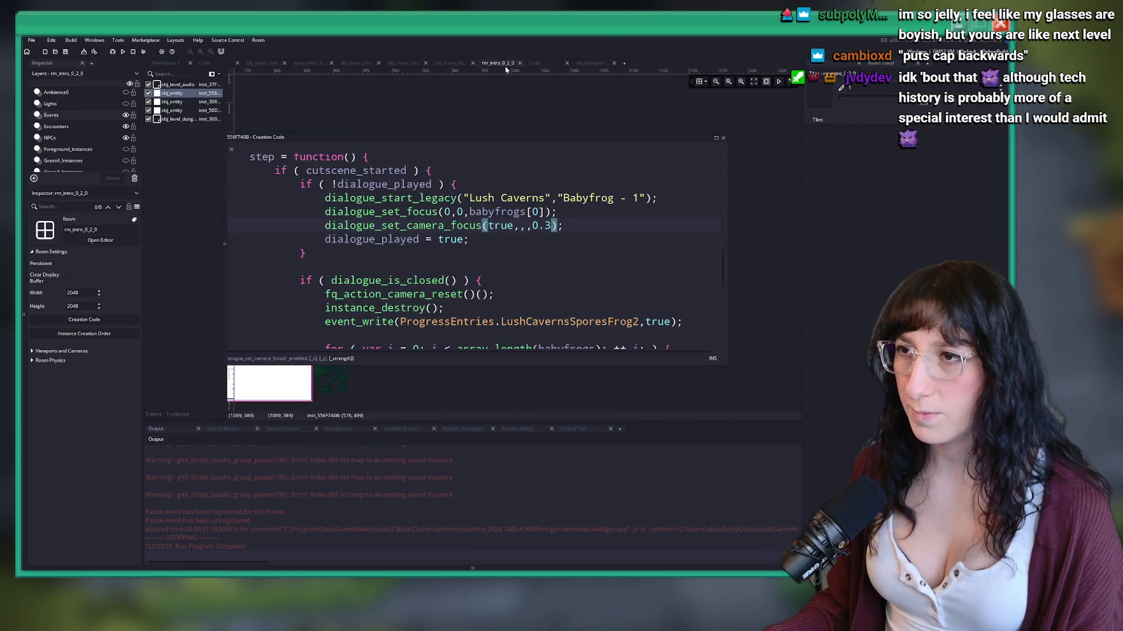
click(574, 214)
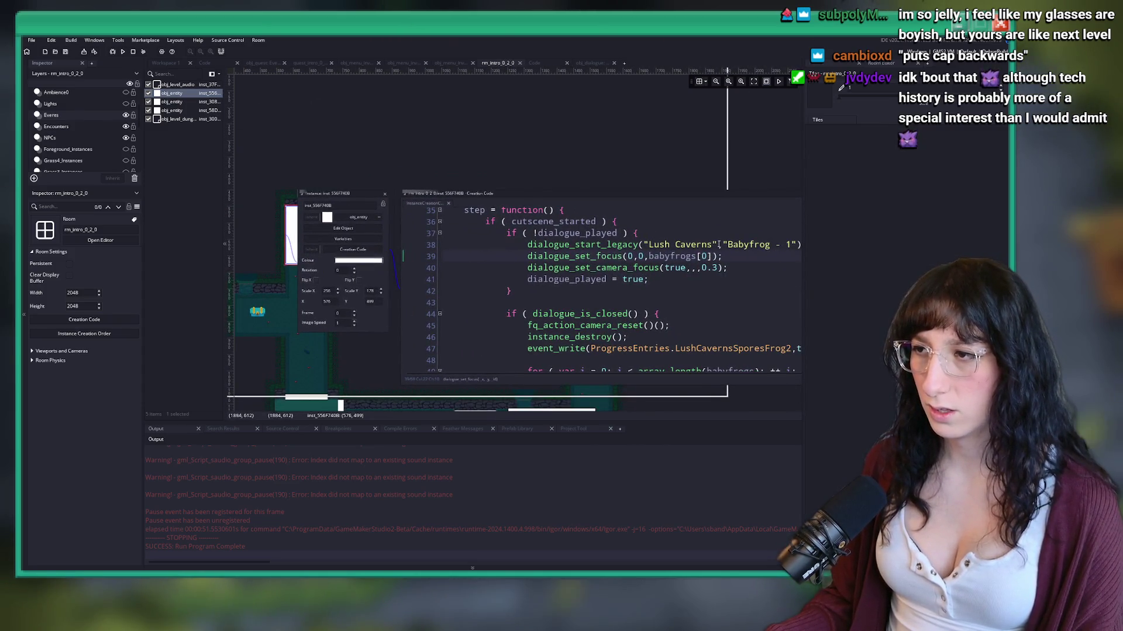
click(576, 242)
key(ctrl+shift+f)
key(Return)
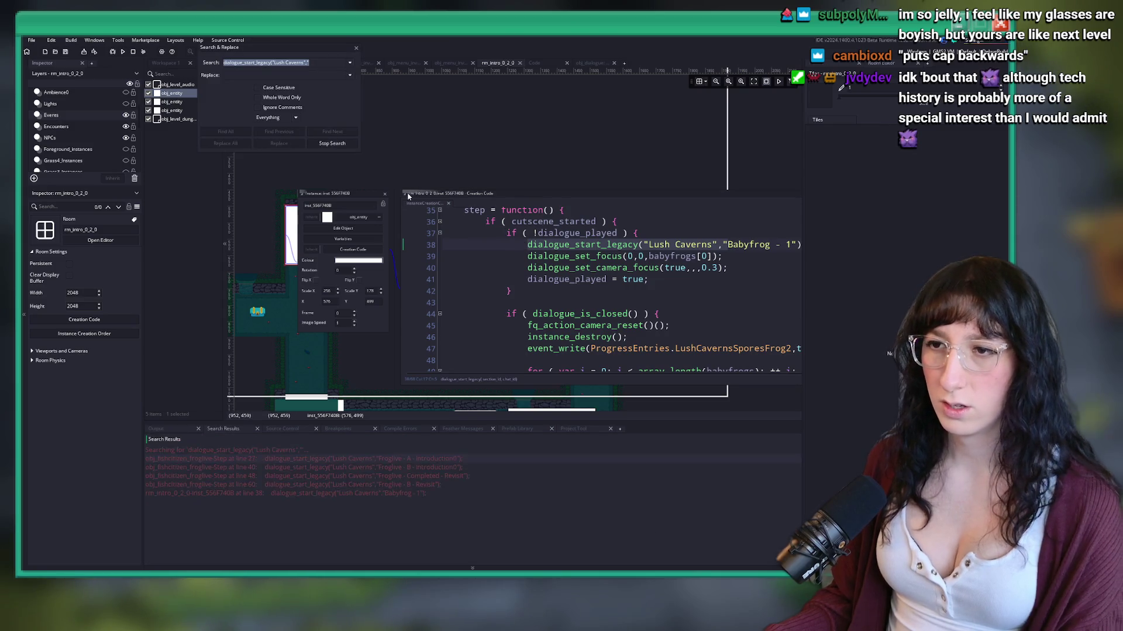
Step: Paste dialogue_set_camera_focus(true,,,0.3); below the set_focus line in the rm_intro_0_2_1 Babyfrog creation code
double_click(274, 468)
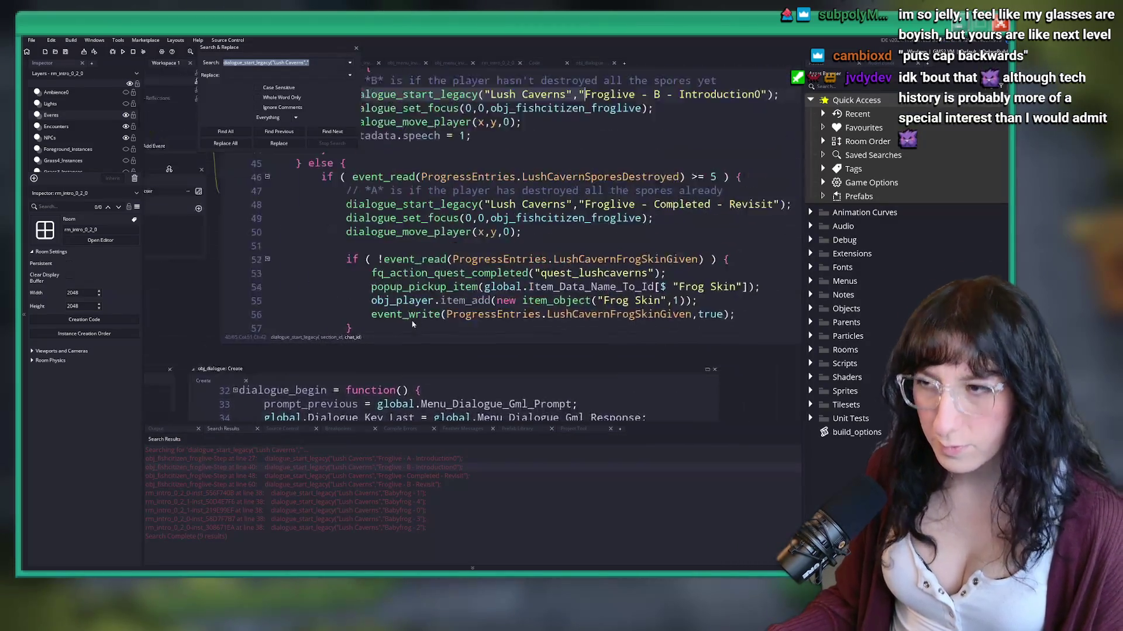
click(426, 232)
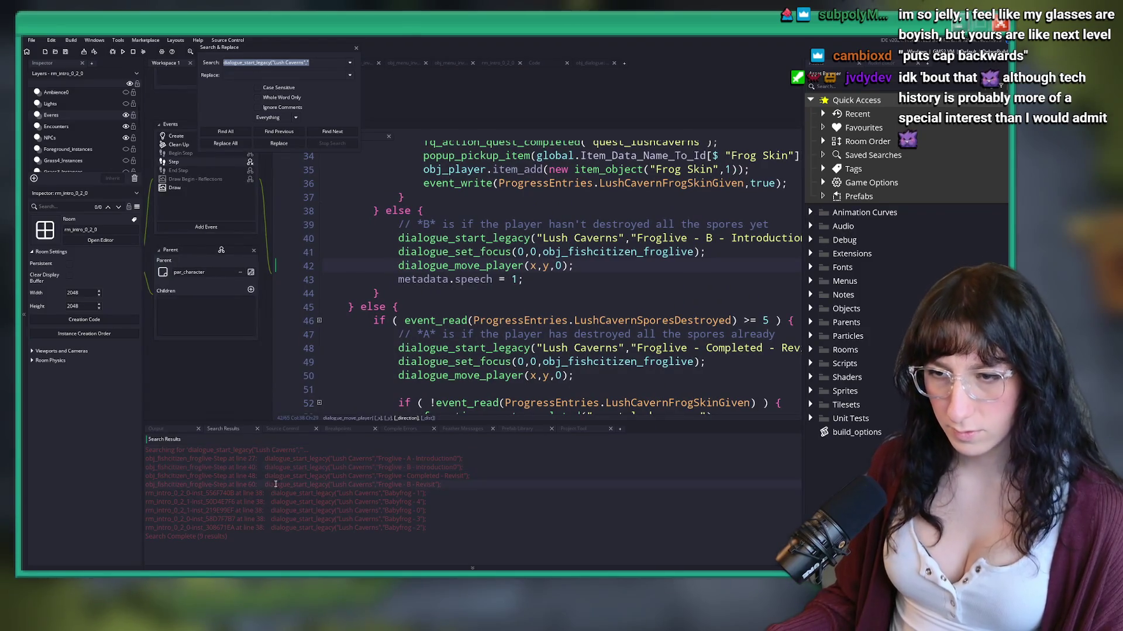
double_click(269, 495)
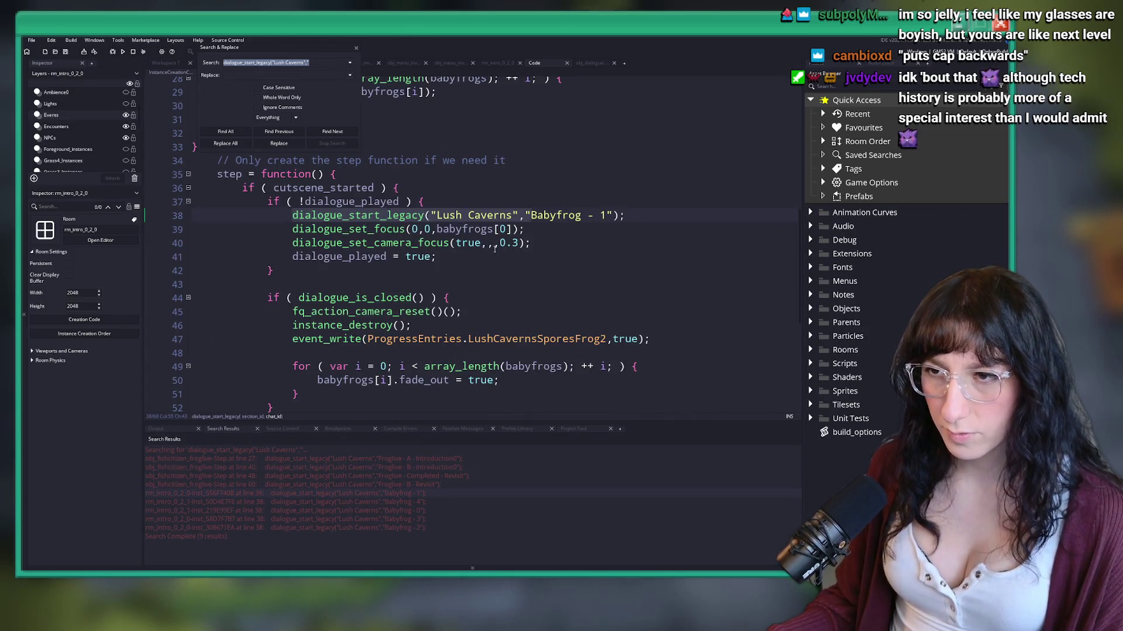
double_click(266, 502)
scroll(463, 307, down, 4)
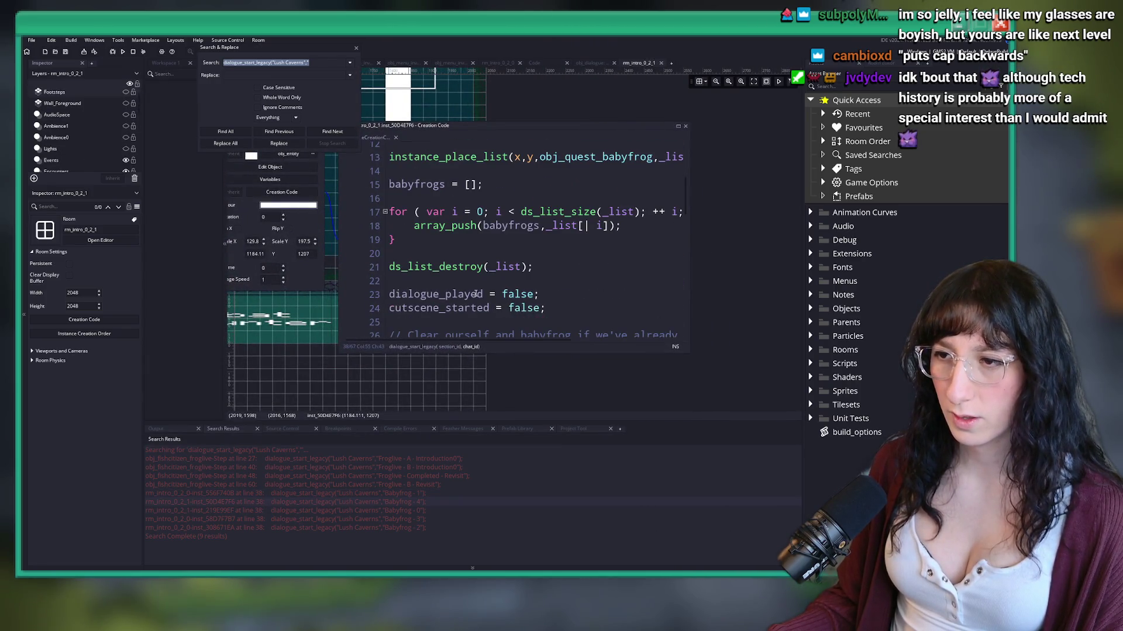
double_click(319, 502)
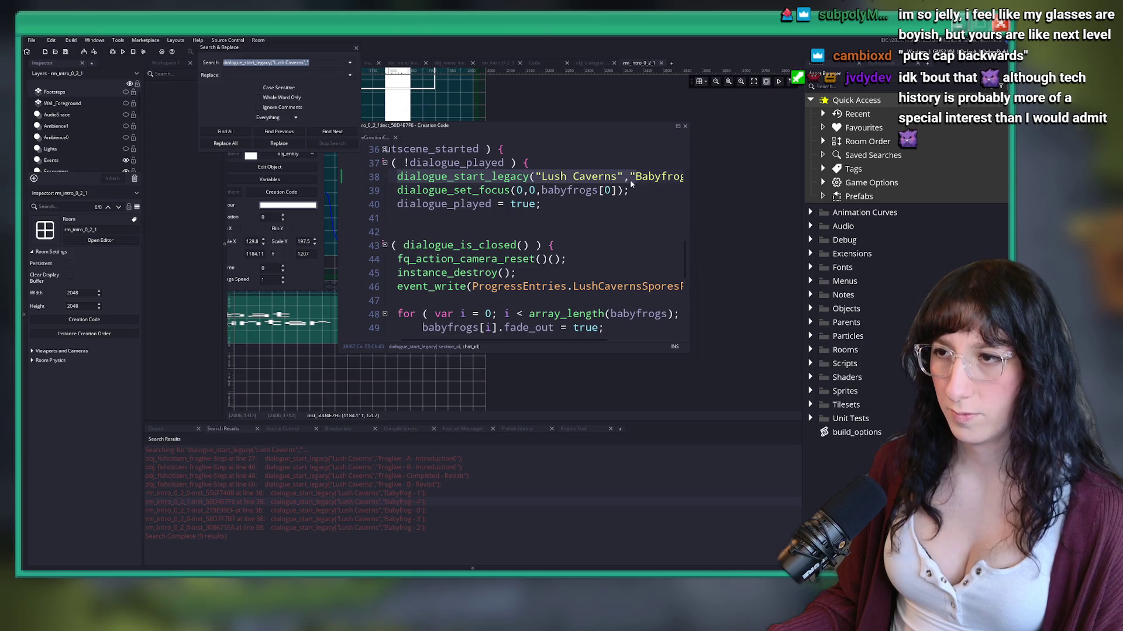
click(631, 184)
key(Return)
text(dialogue_set_camera_focus(true,,,0.3);)
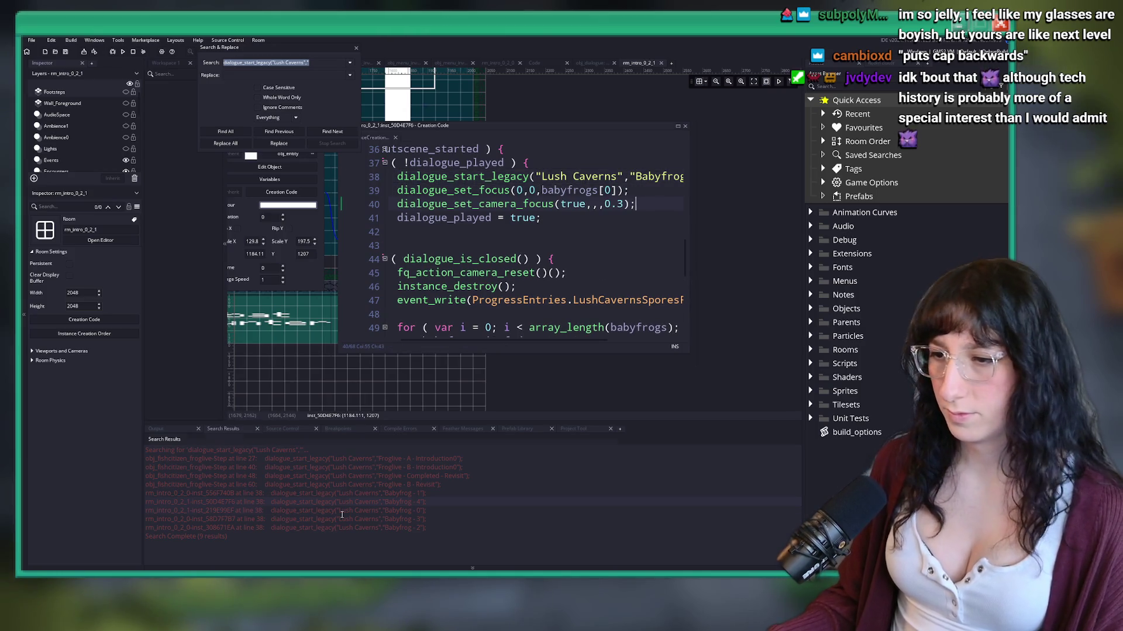
Step: Paste the same 0.3 camera-focus call into the next Babyfrog instance's creation code
double_click(342, 511)
scroll(575, 287, down, 3)
scroll(575, 288, down, 8)
click(637, 230)
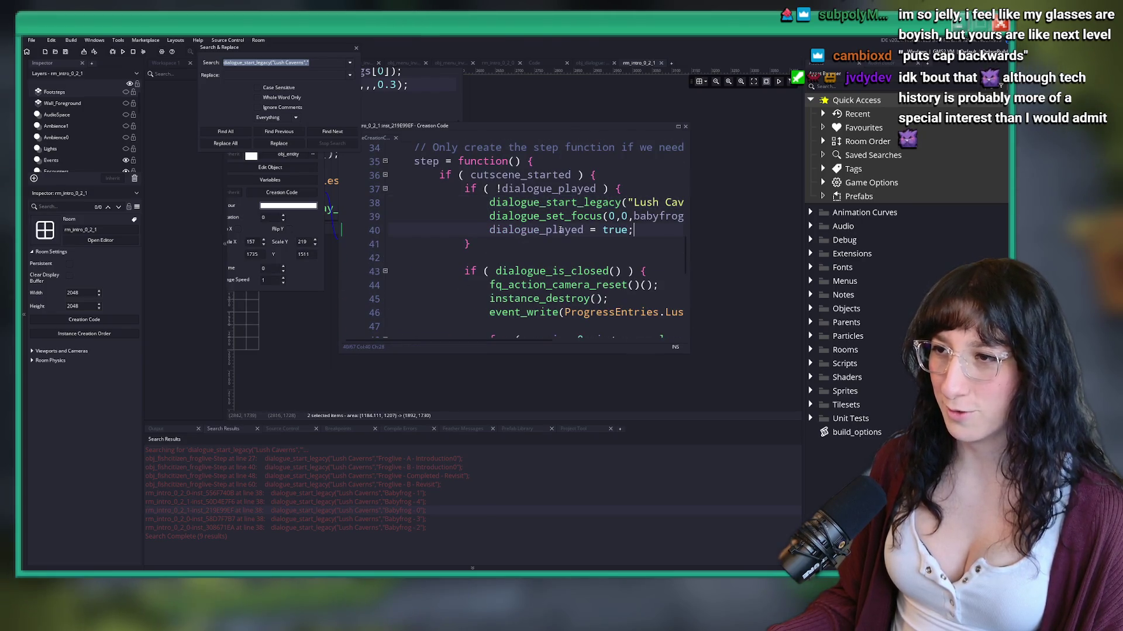
key(Return)
key(Up)
text(dialogue_set_camera_focus(true,,,0.3);)
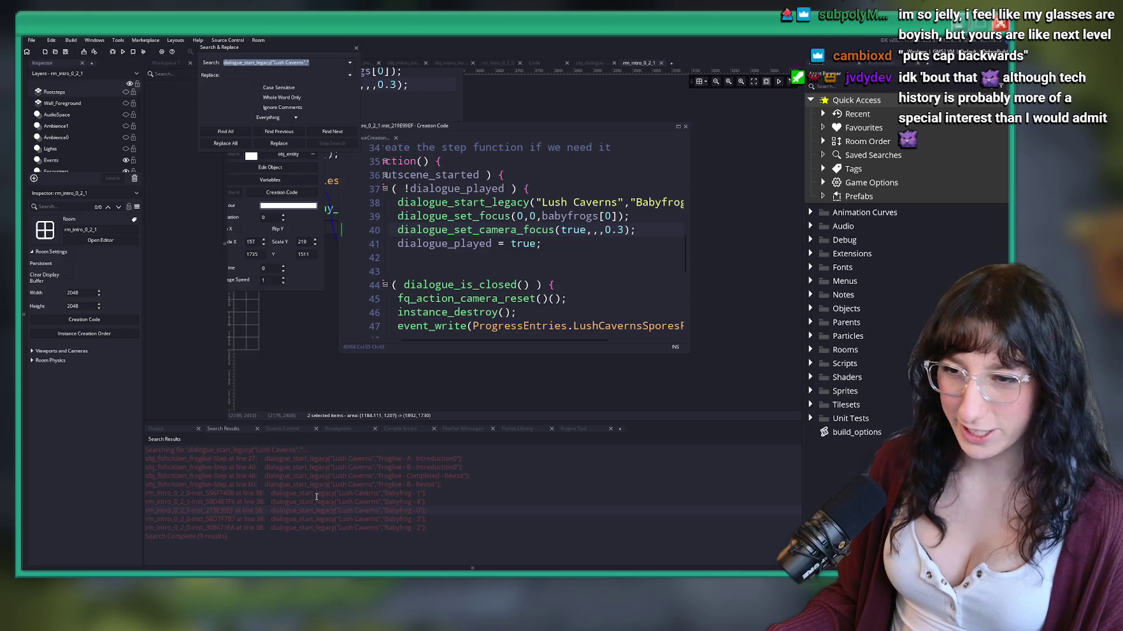
double_click(304, 517)
scroll(554, 261, down, 7)
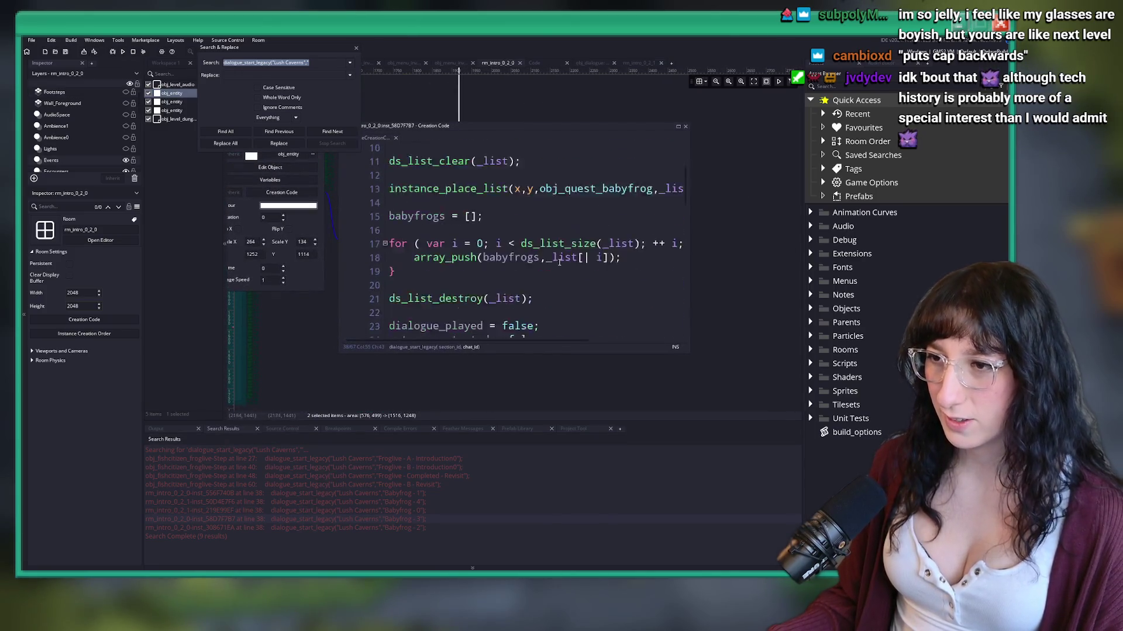
scroll(561, 255, down, 3)
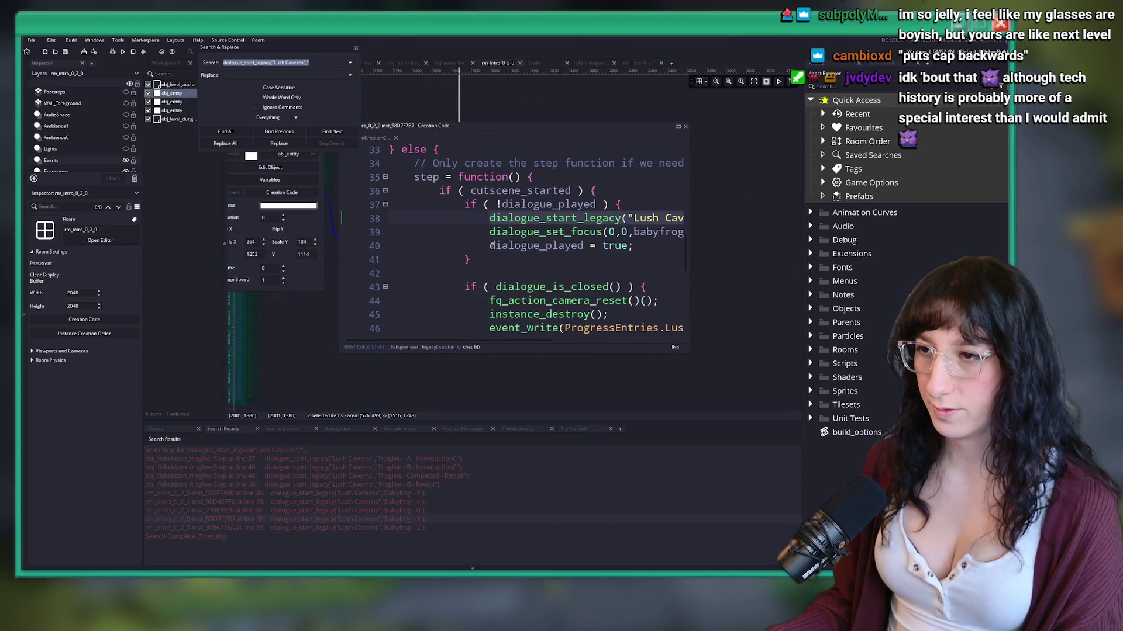